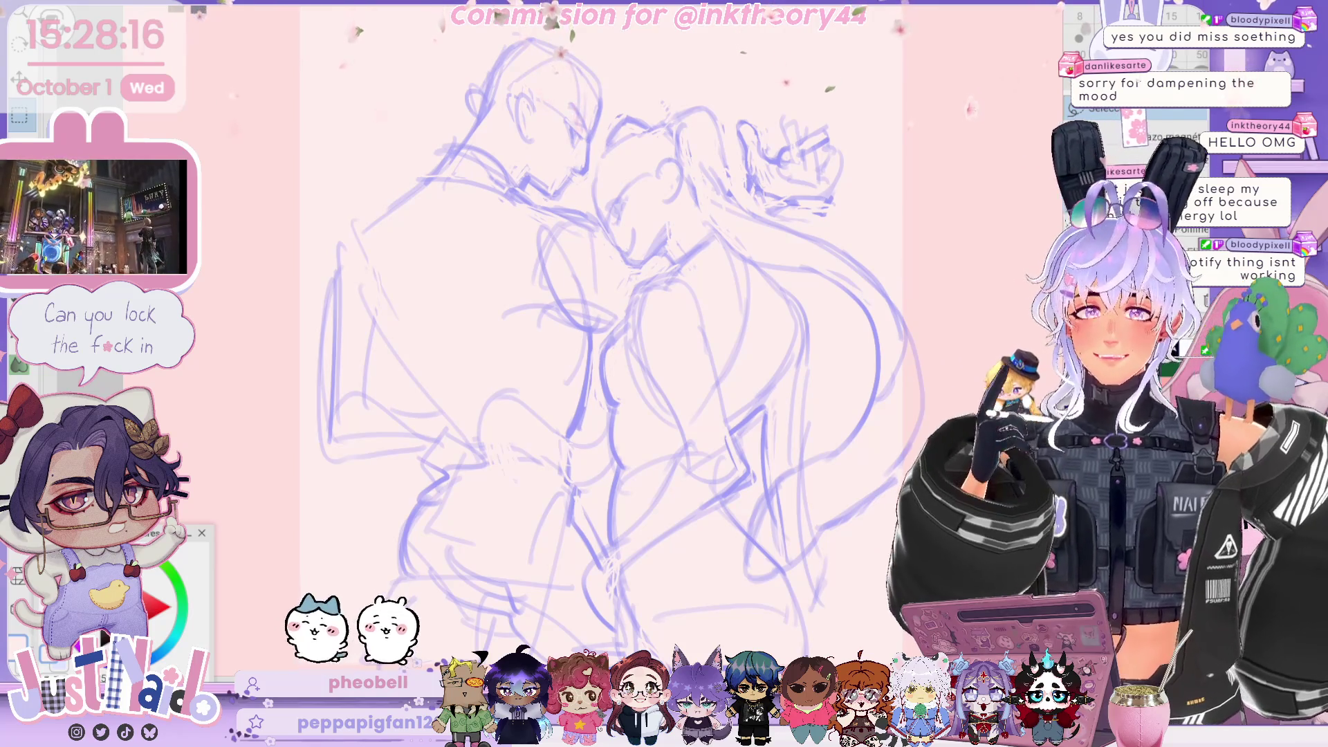
Zoom in on the heads and upper bodies of the two embracing figures.
scroll(622, 346, up, 2)
scroll(664, 346, up, 2)
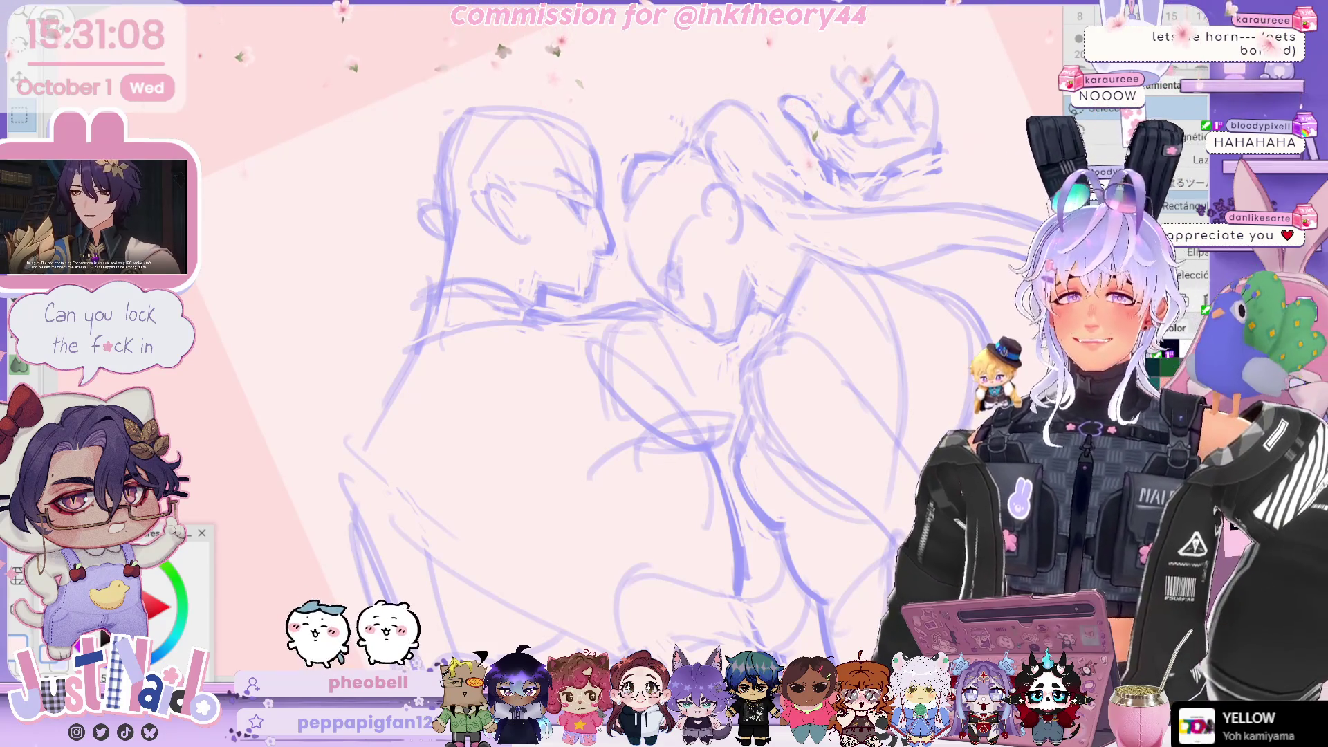
Pan, zoom and rotate onto the two faces, lower the rough layer's opacity, and clear the stray selection.
mouse_move(780, 258)
mouse_down()
mouse_move(755, 199)
mouse_move(721, 213)
mouse_up()
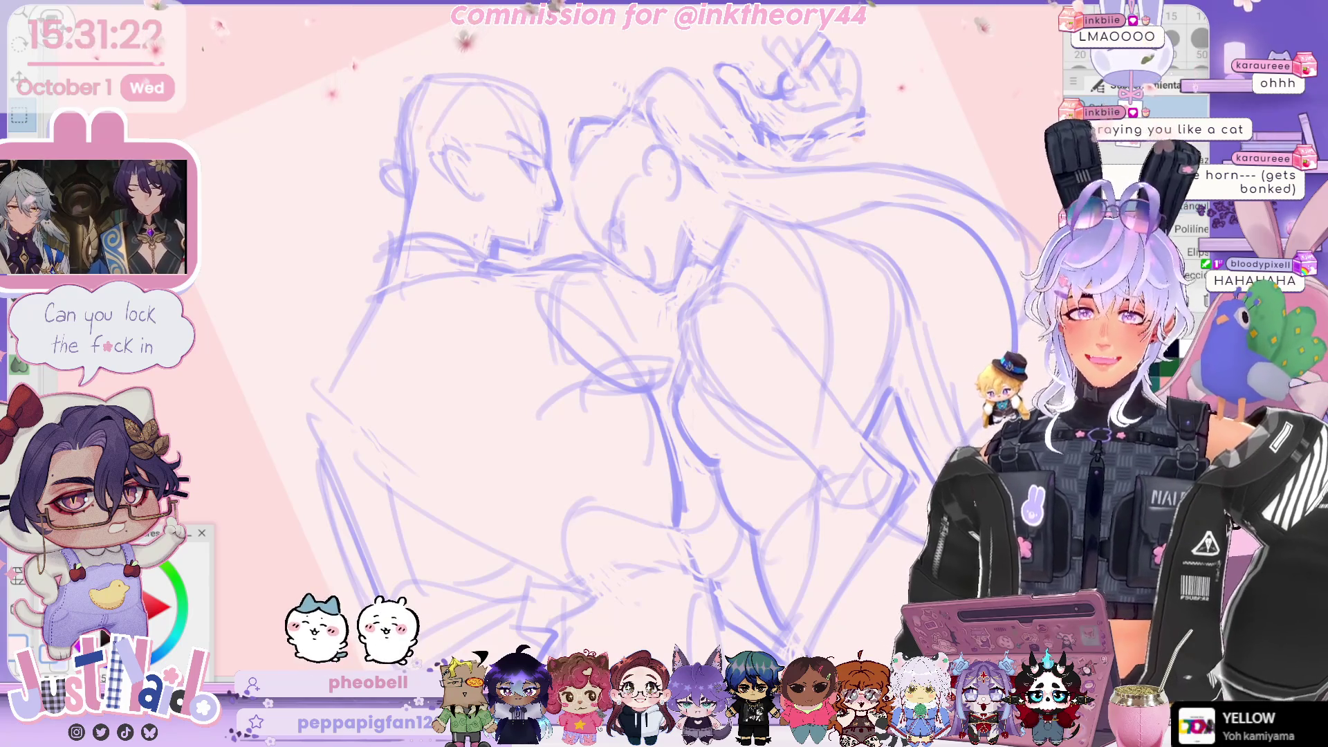
key(minus)
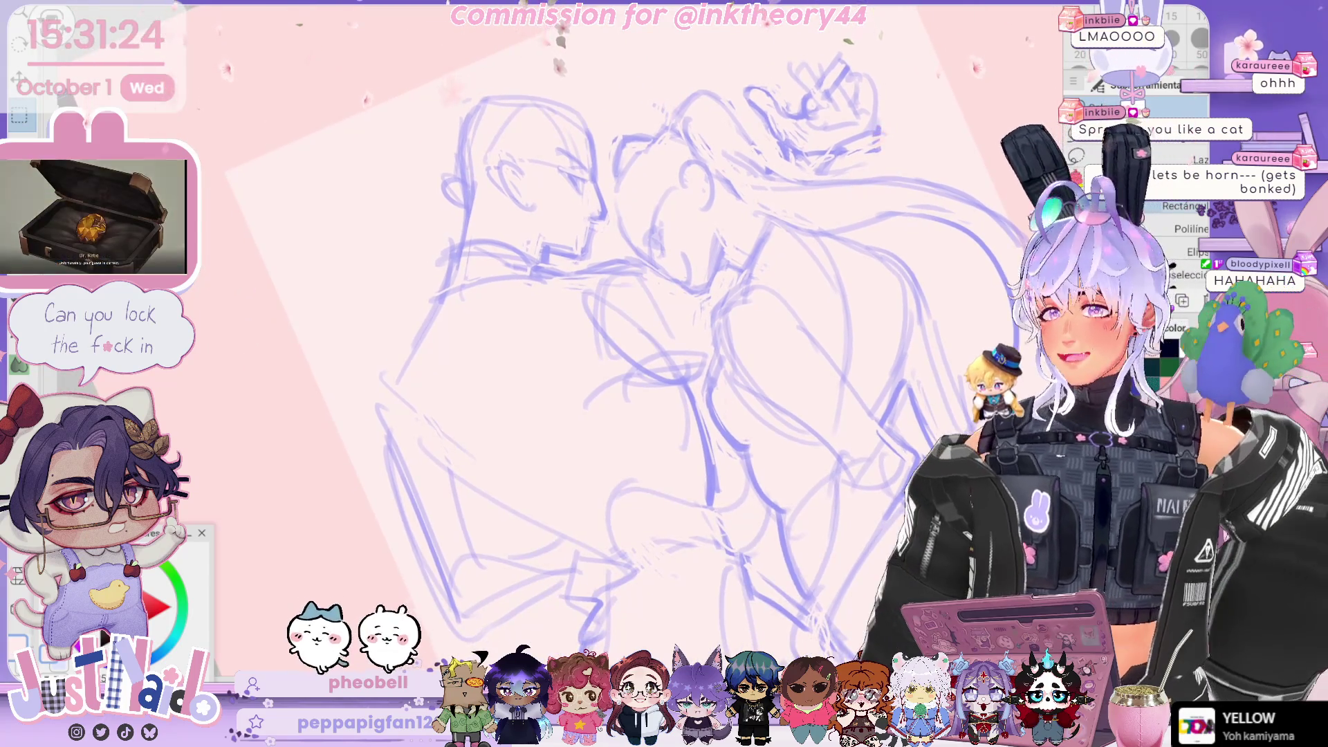
key(plus)
key(plus)
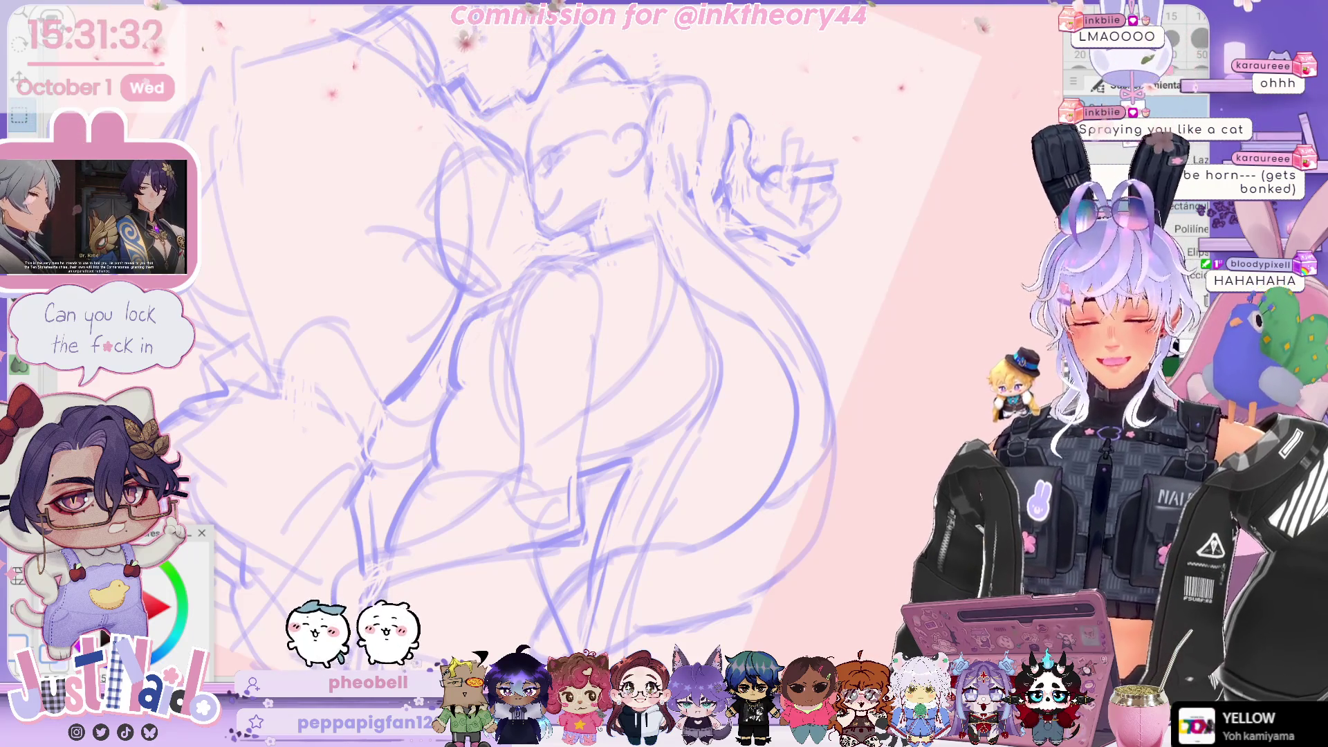
drag(526, 346, 622, 394)
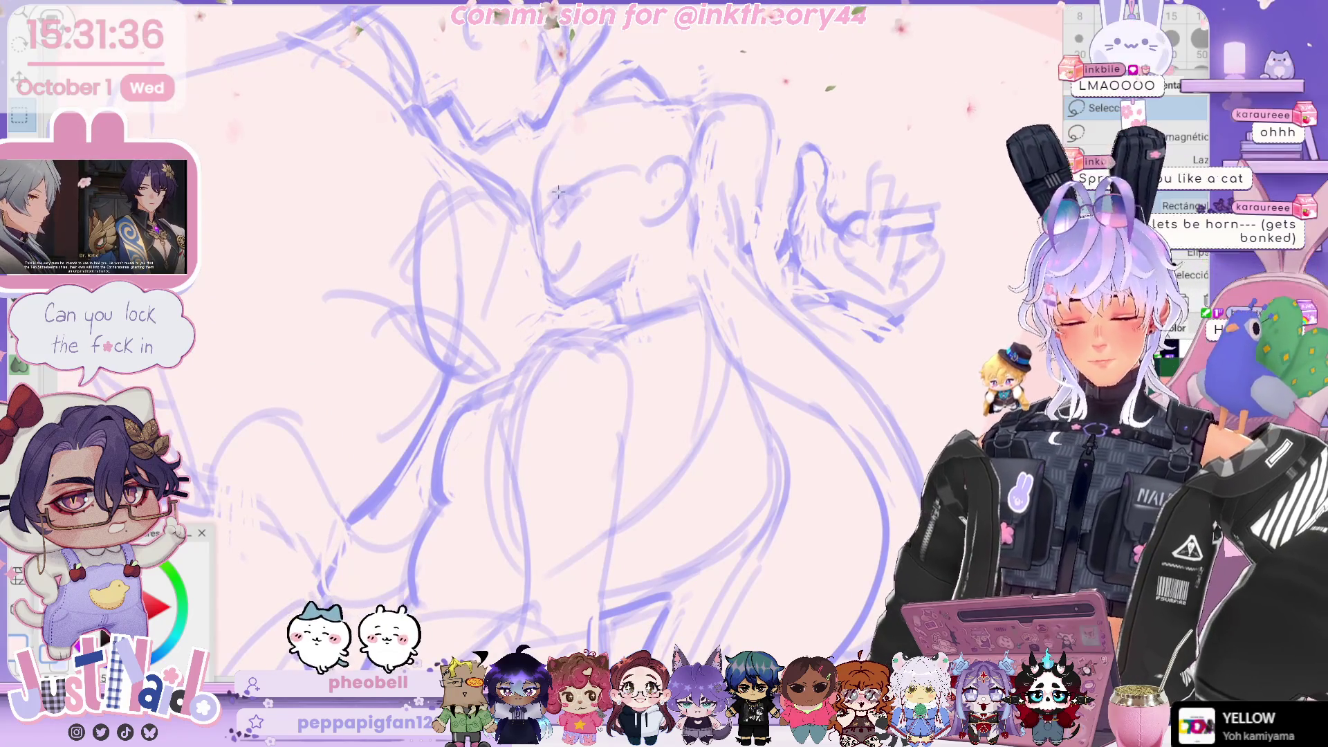
drag(550, 199, 576, 199)
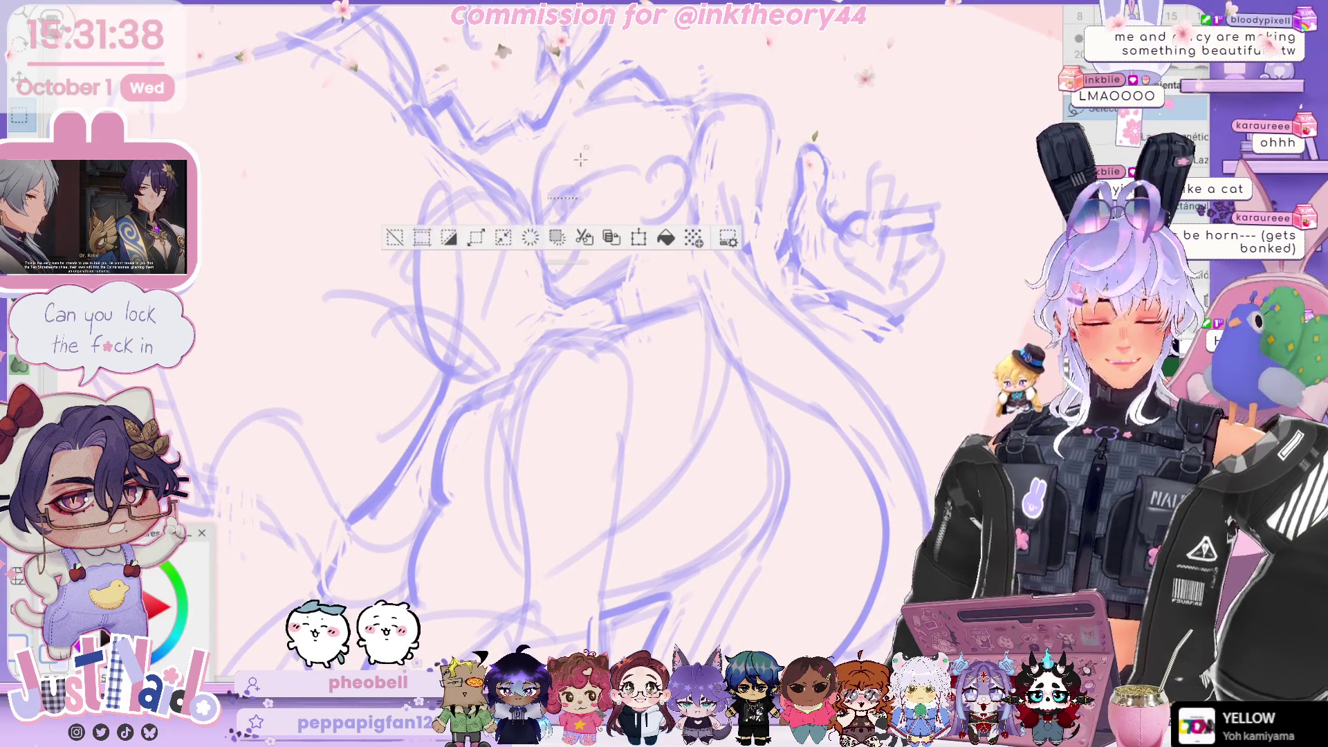
key(ctrl+d)
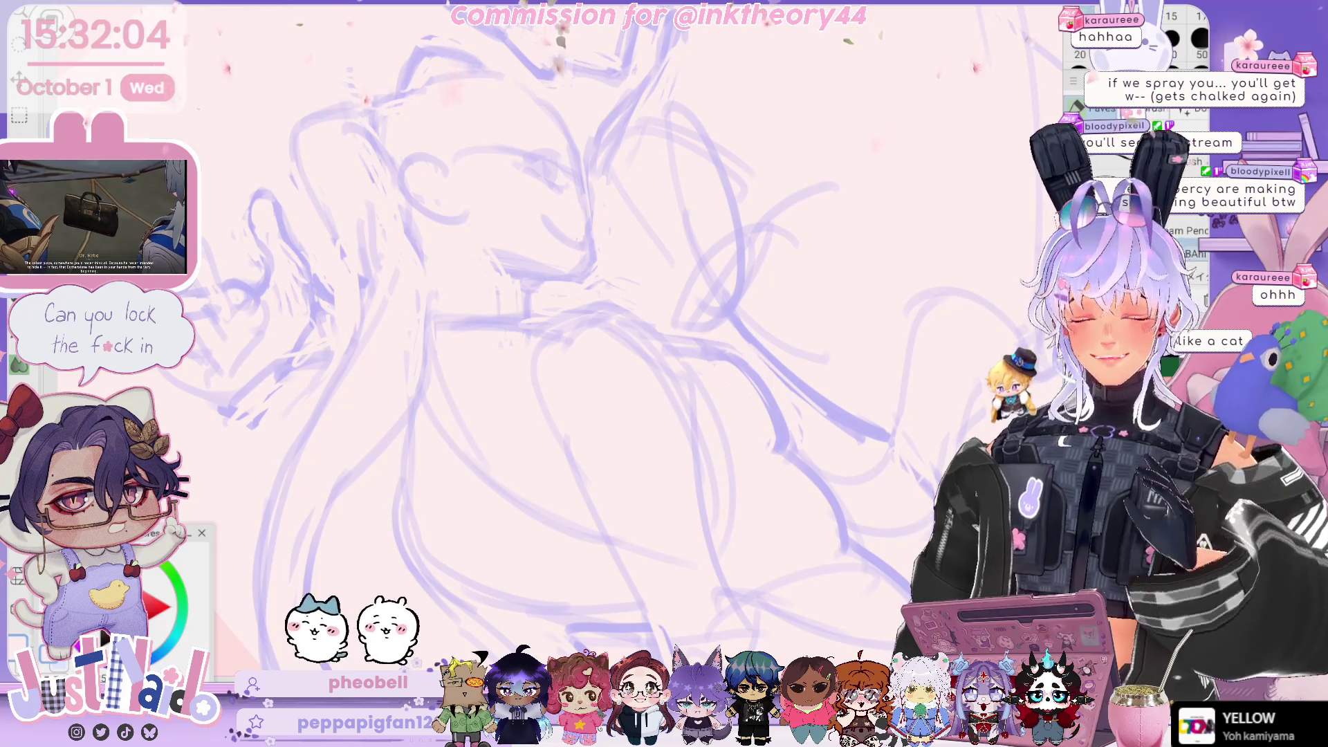
Switch to a darker line colour and draw a clean almond-shaped eye on one face.
drag(664, 374, 692, 367)
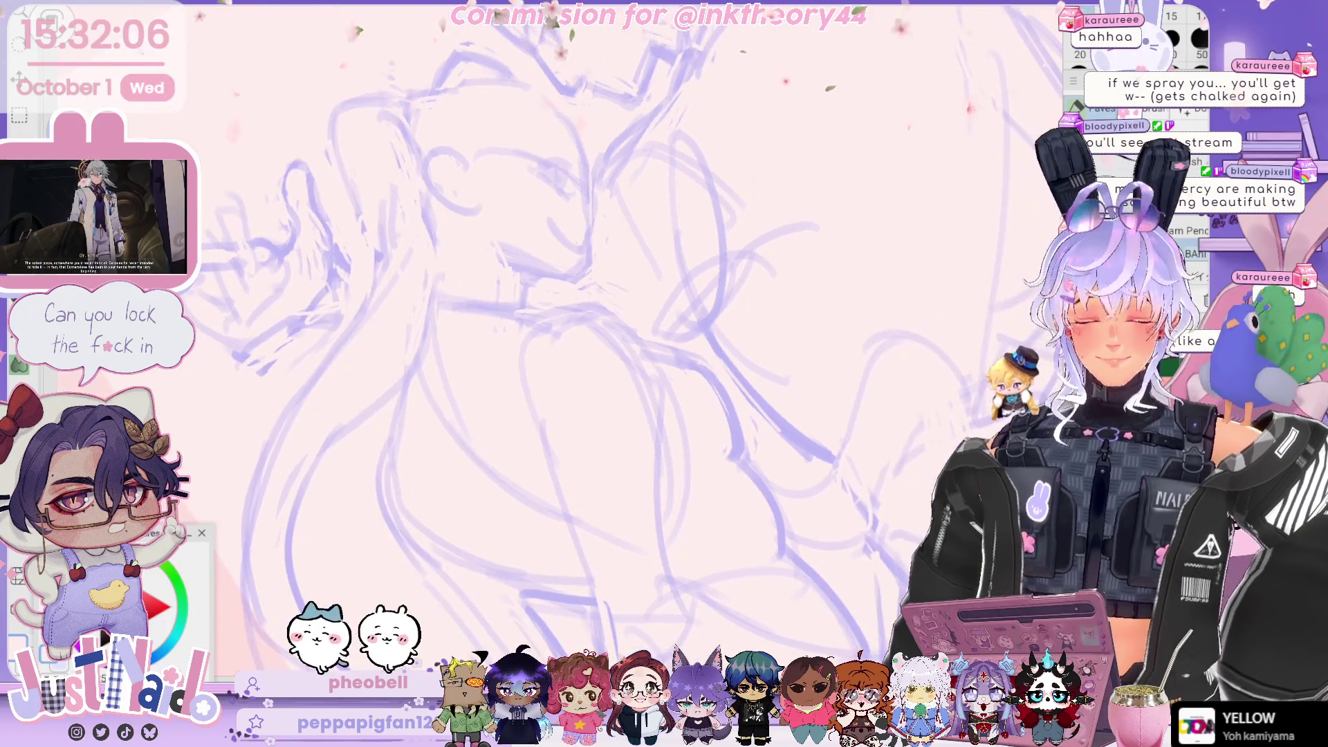
drag(554, 346, 588, 356)
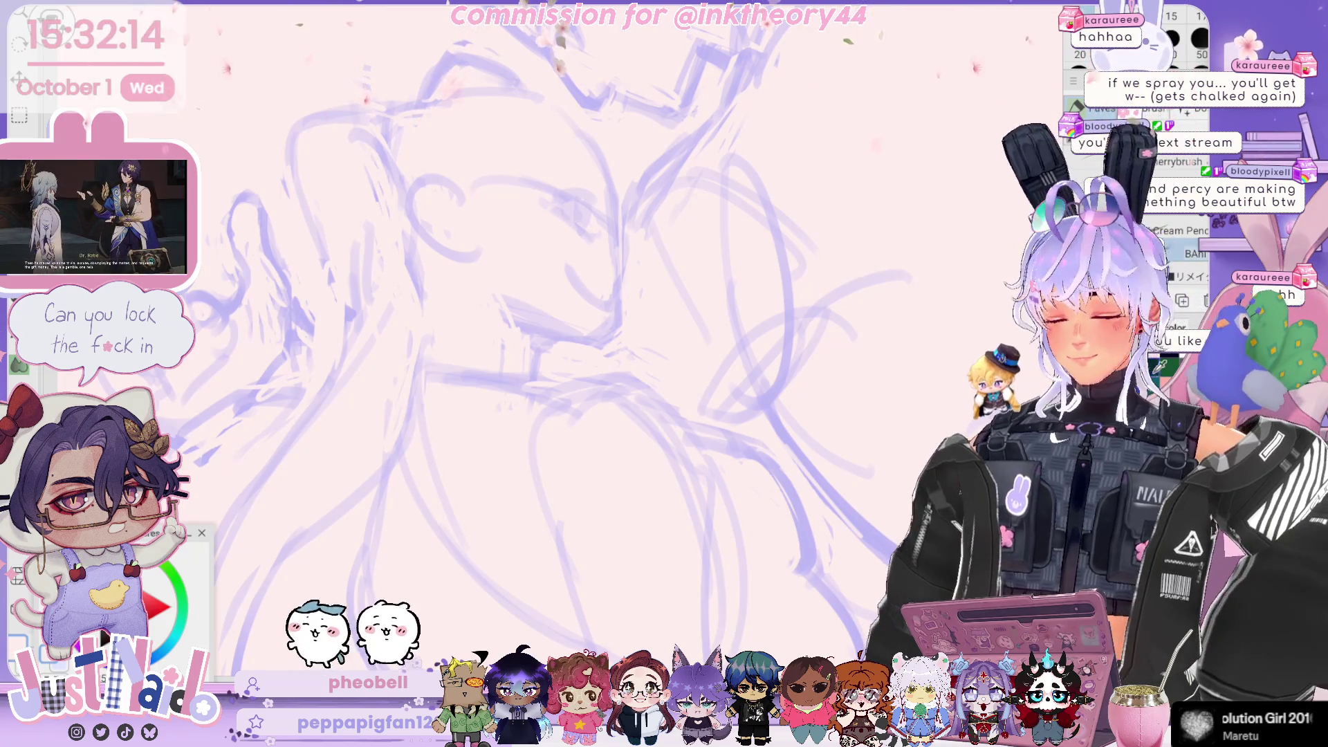
key(x)
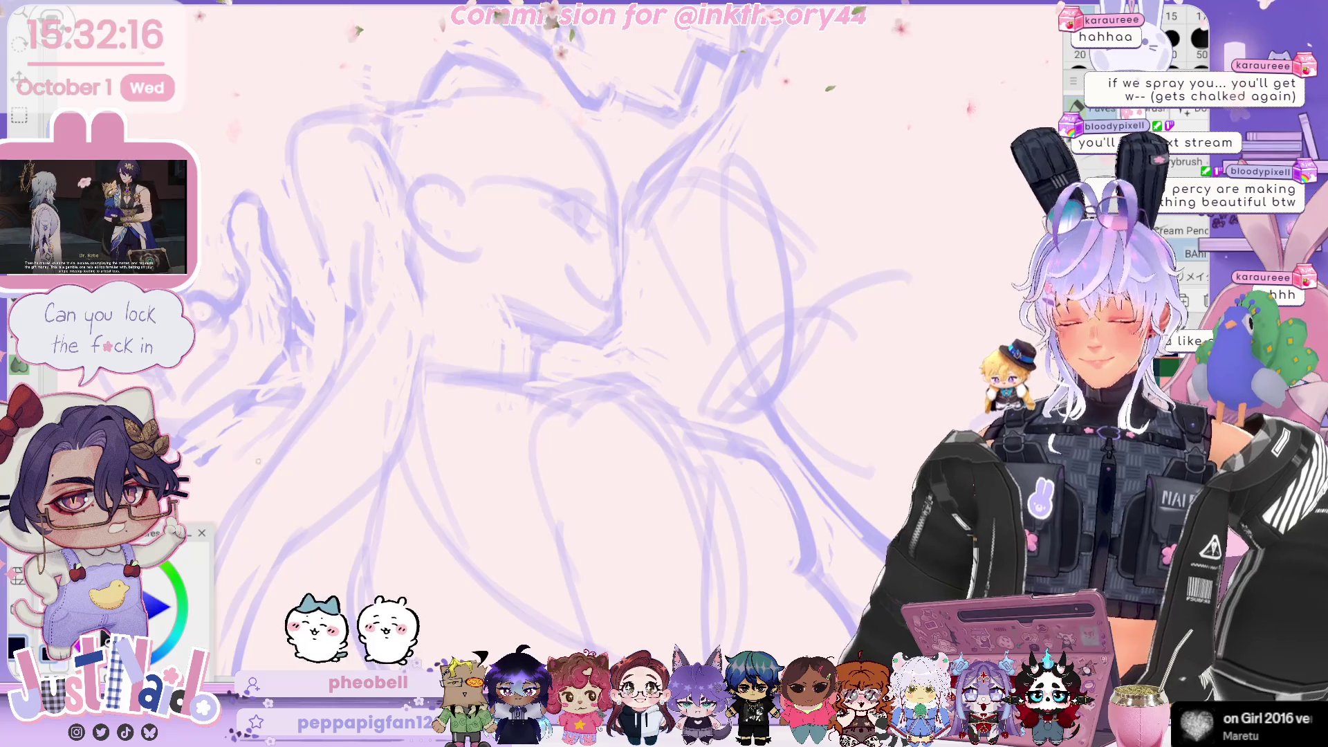
key(x)
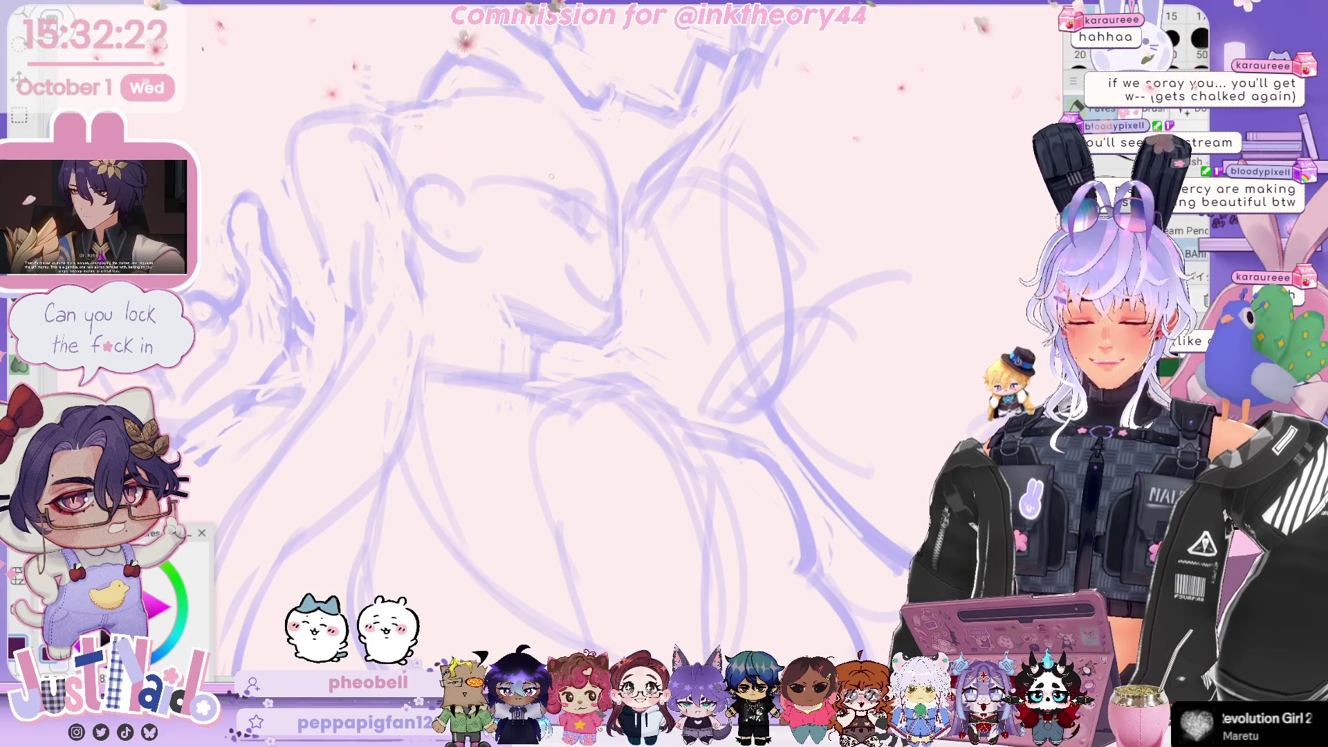
drag(554, 207, 586, 231)
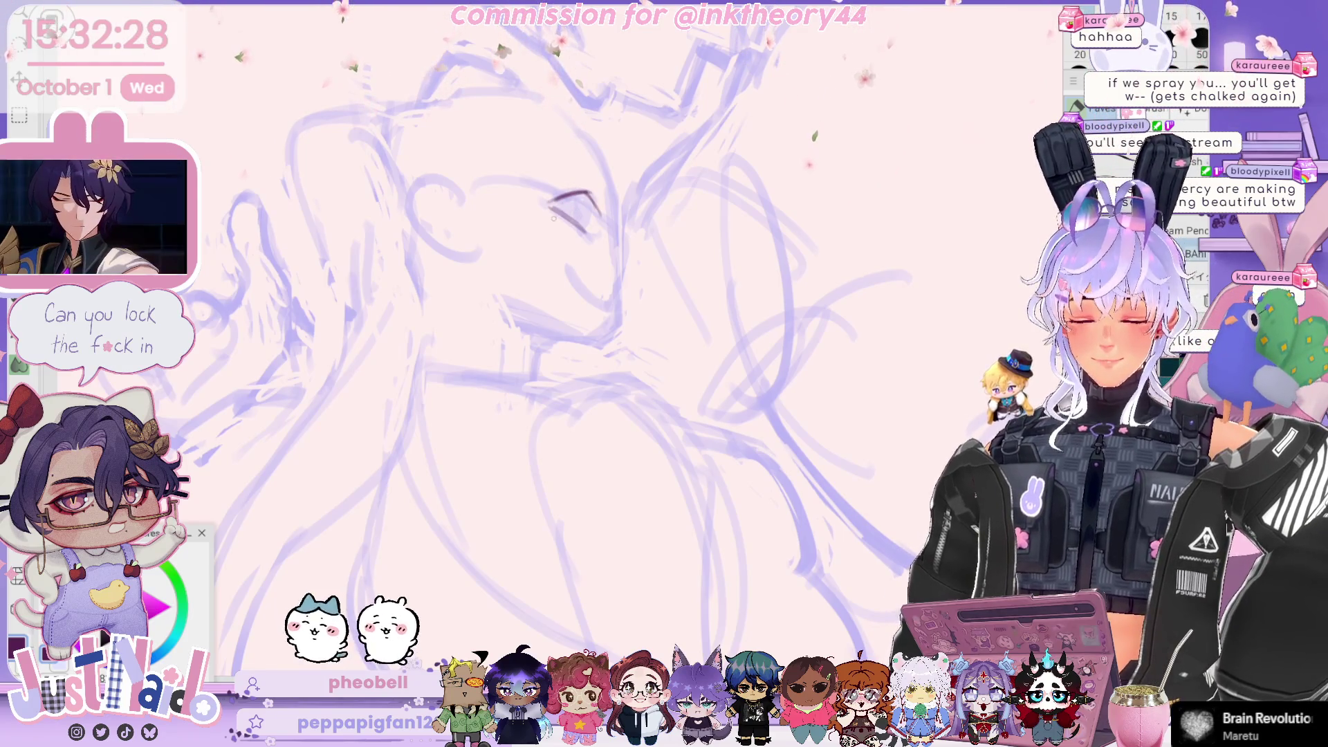
drag(552, 199, 597, 213)
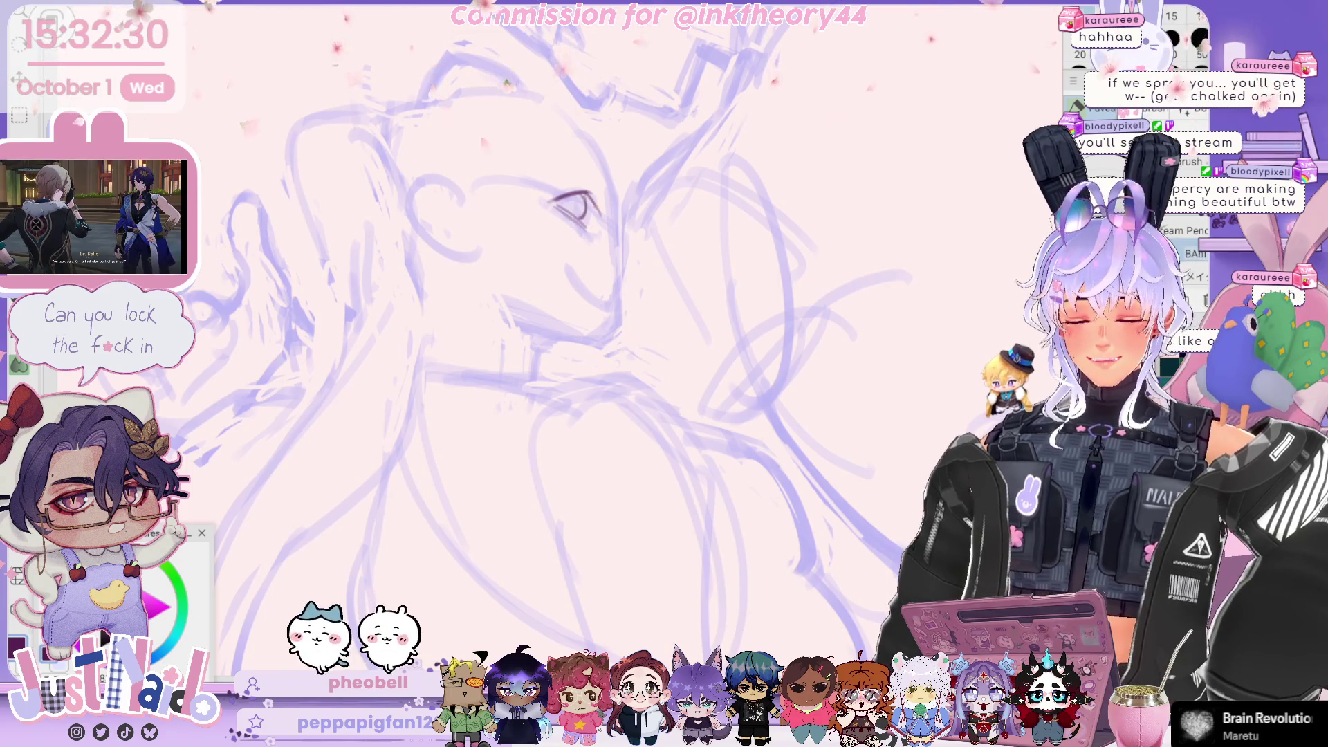
Mirror the canvas to check the eye, then rotate the view back toward upright.
key(h)
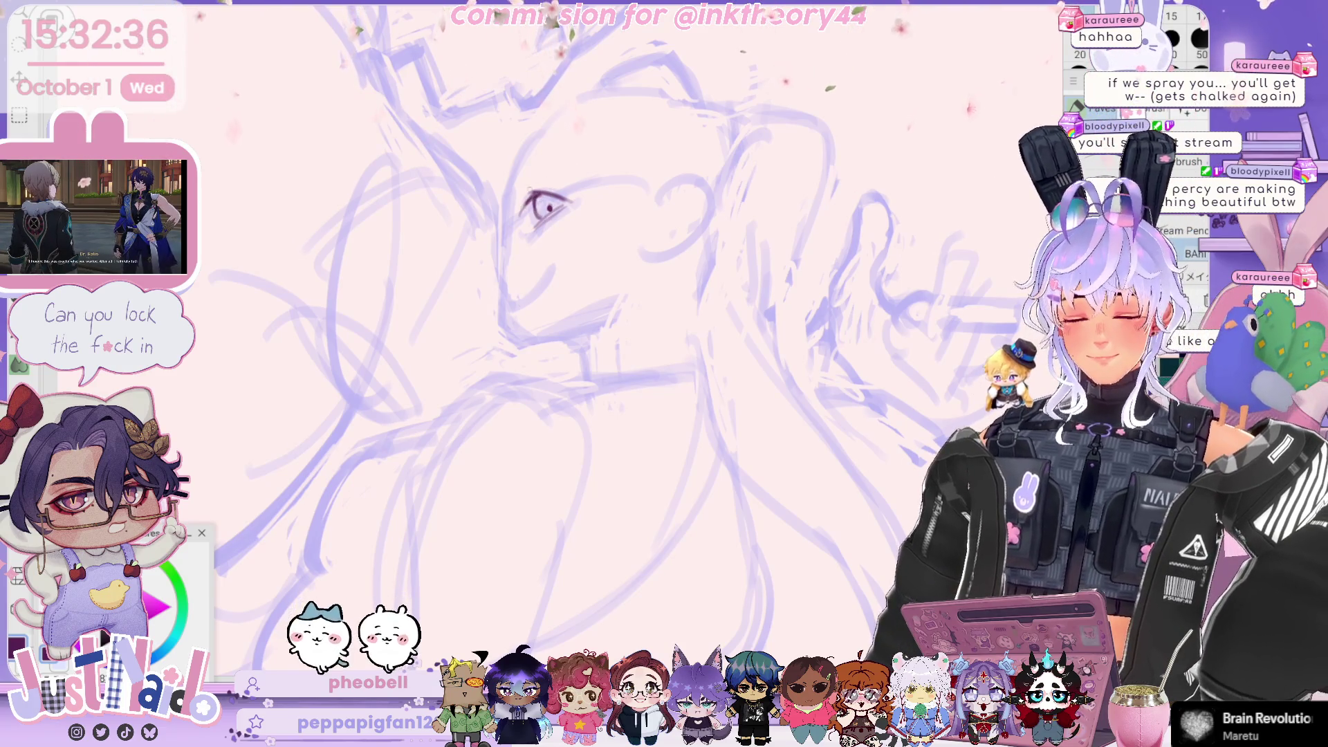
key(minus)
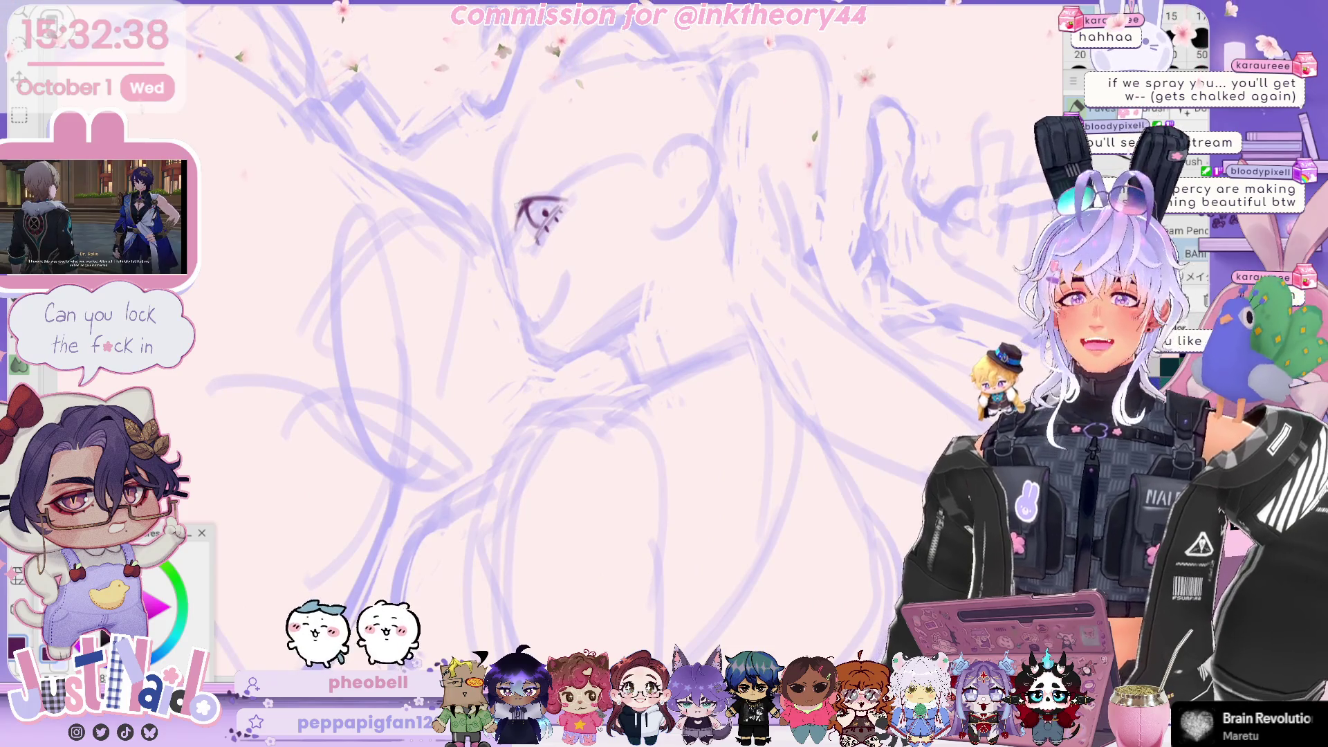
key(asciicircum)
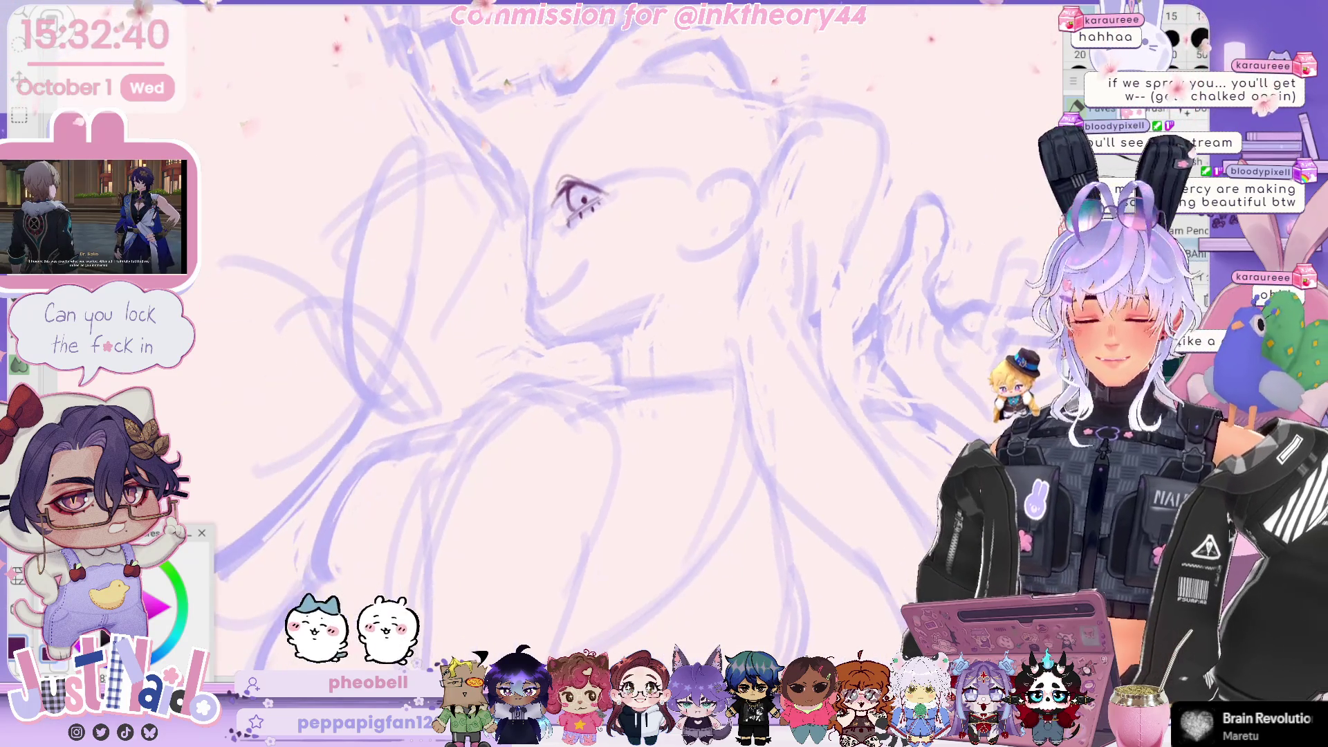
key(asciicircum)
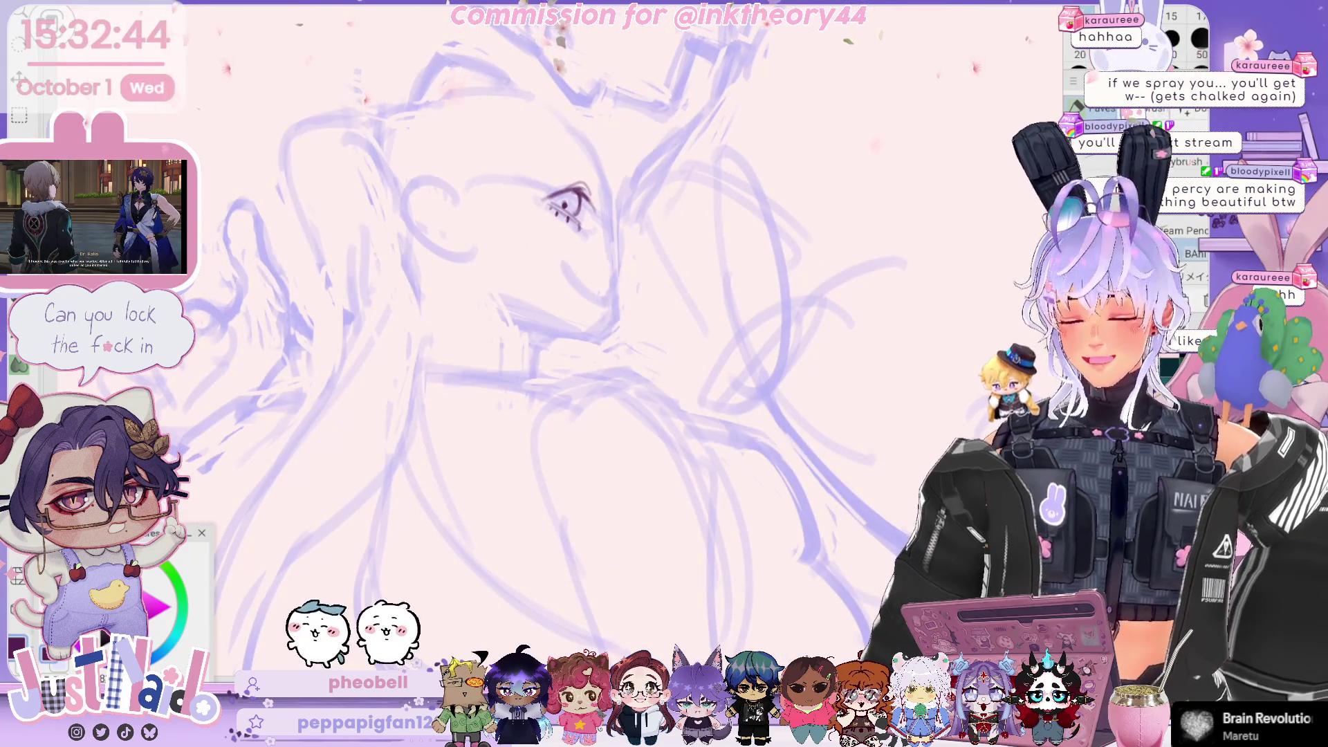
key(asciicircum)
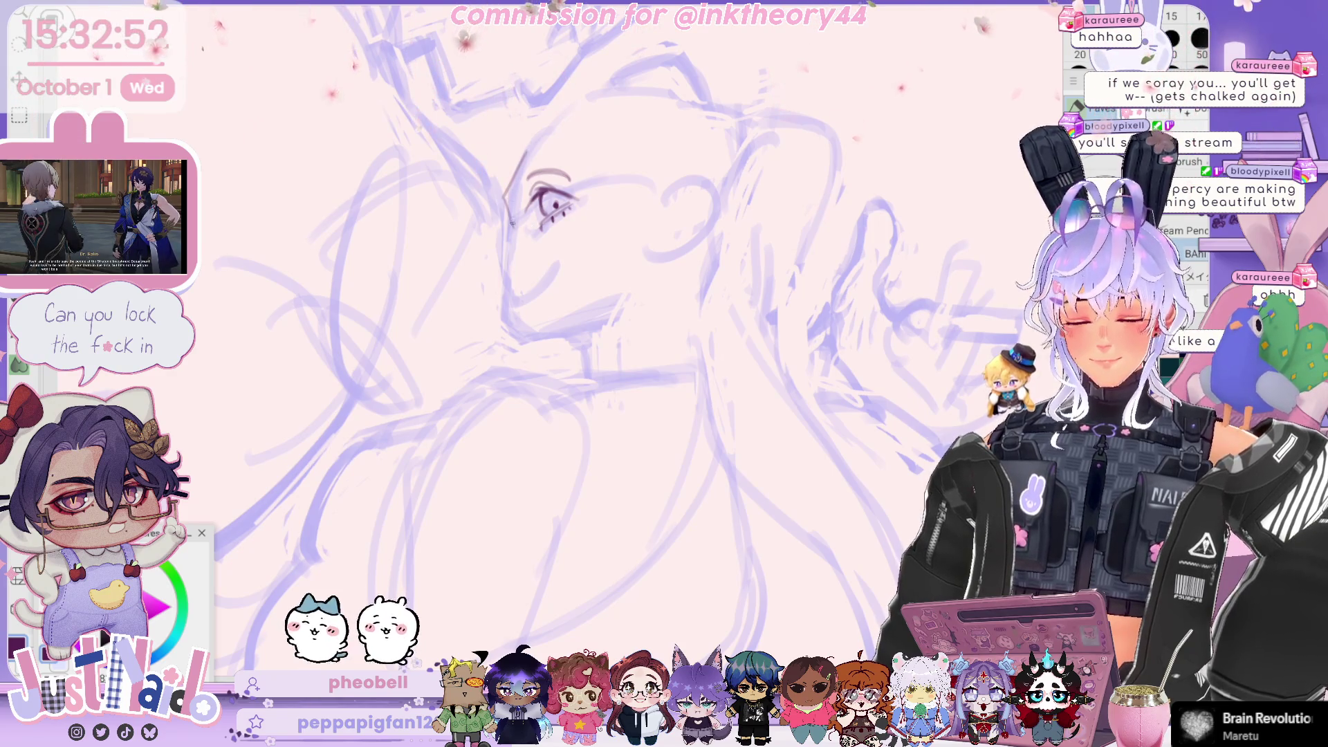
Draw the nose, mouth and darker chin lines below the eye, undoing a stray stroke.
drag(524, 154, 510, 229)
key(ctrl+z)
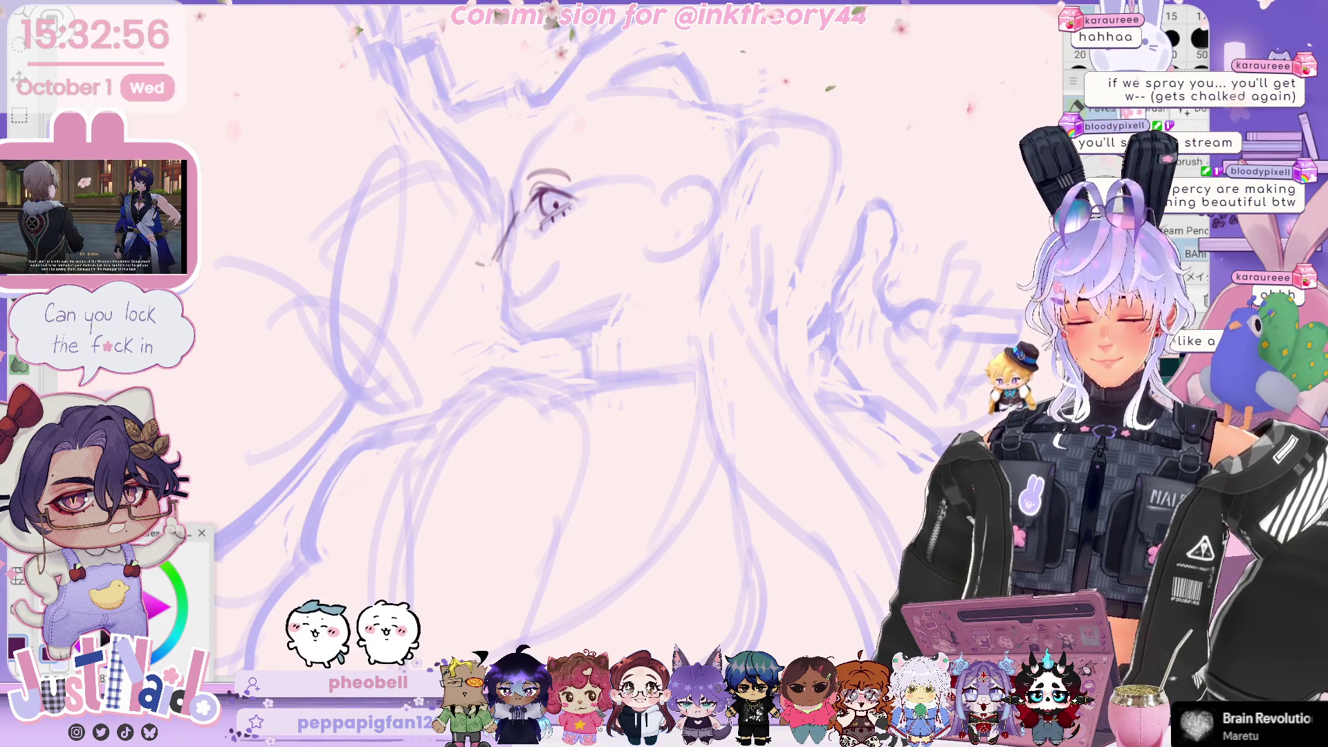
drag(513, 216, 520, 277)
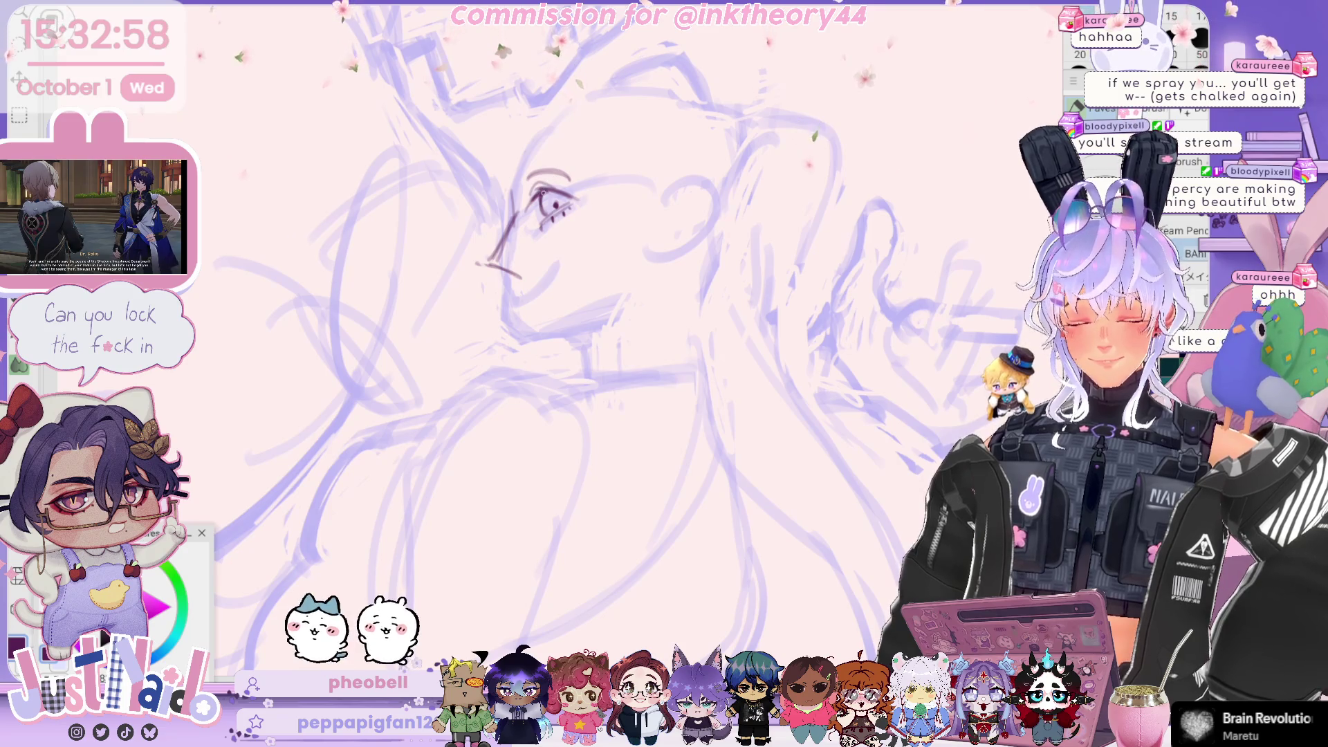
drag(516, 289, 531, 288)
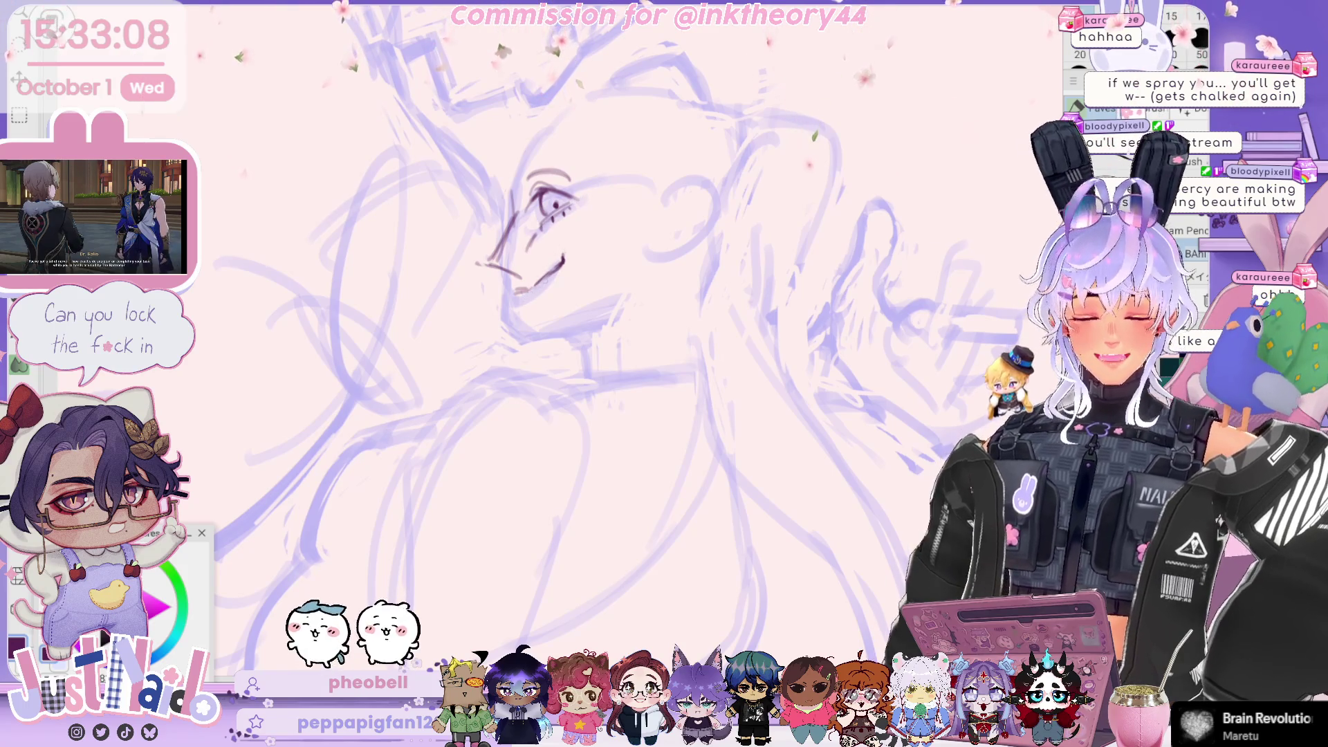
mouse_move(545, 279)
mouse_down()
mouse_move(518, 291)
mouse_move(605, 285)
mouse_up()
key(minus)
key(minus)
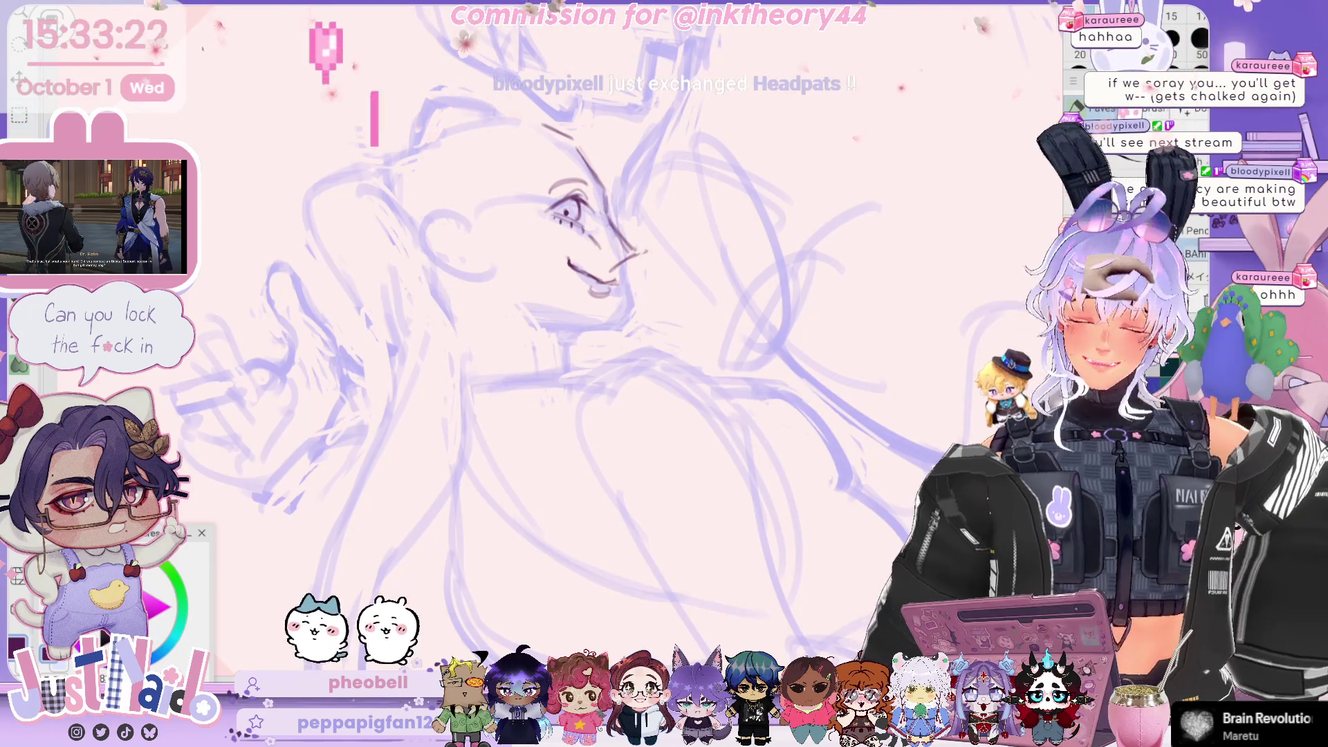
Lasso the eye, resize and reposition it, then extend the brow line down toward it.
key(m)
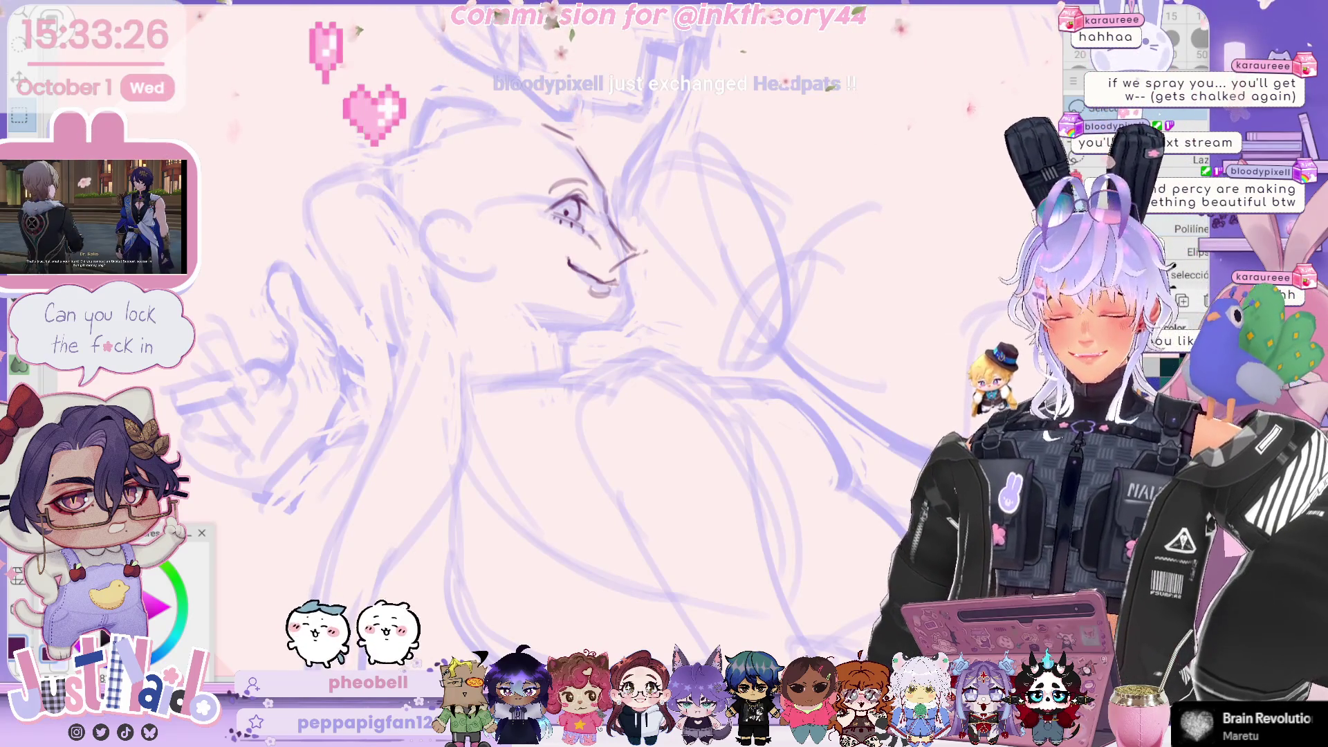
key(m)
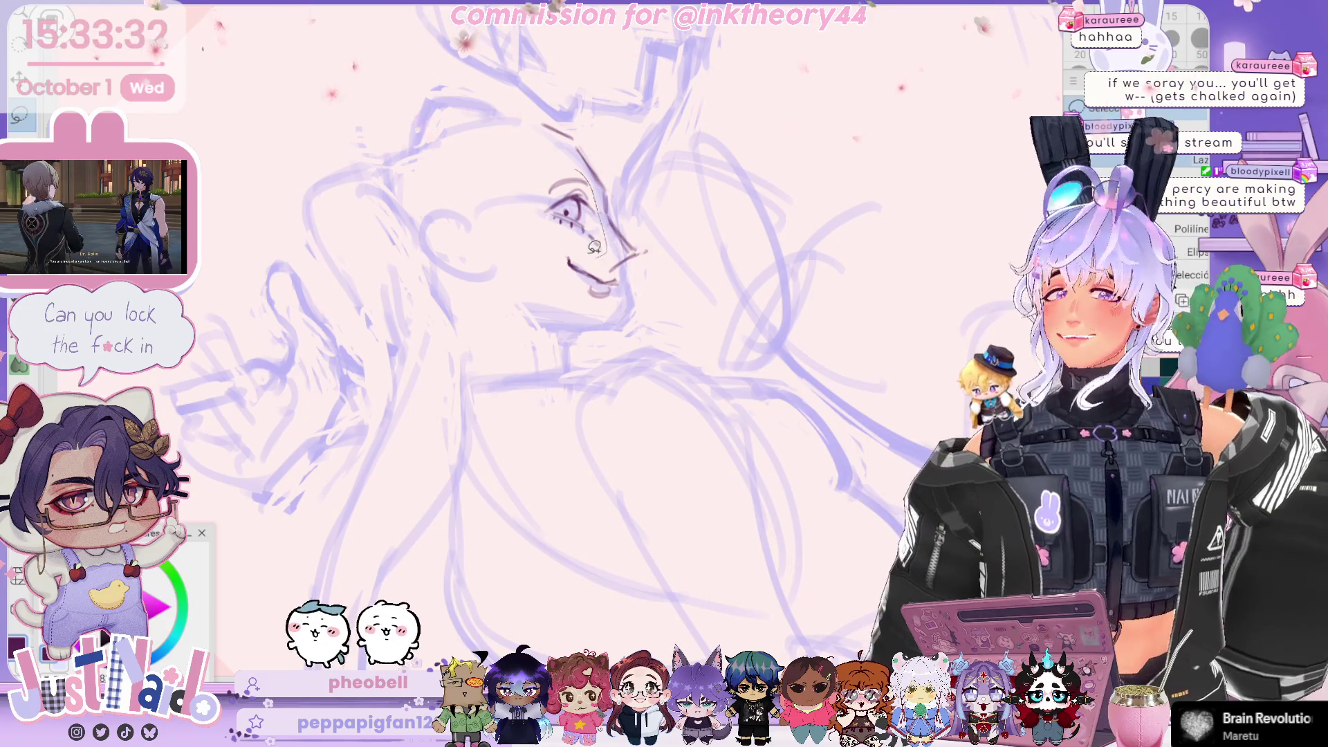
drag(594, 247, 609, 226)
key(ctrl+t)
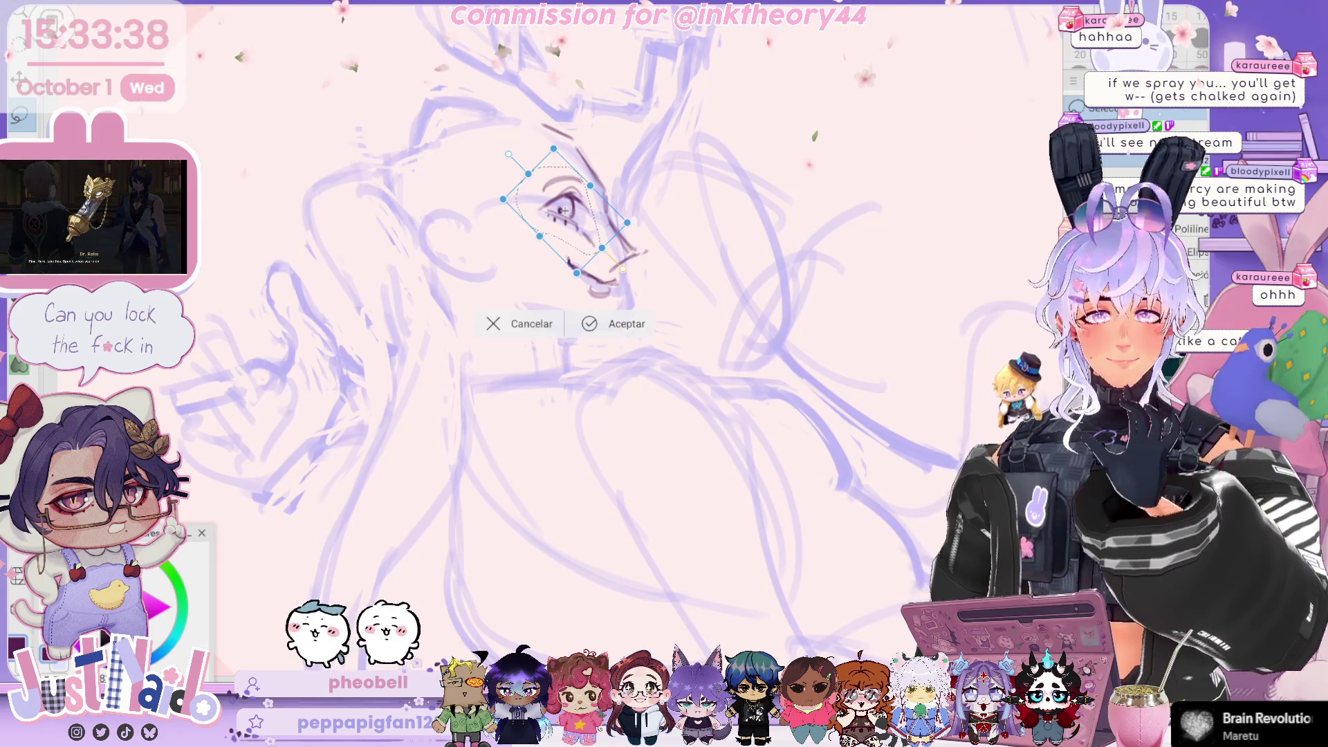
click(623, 324)
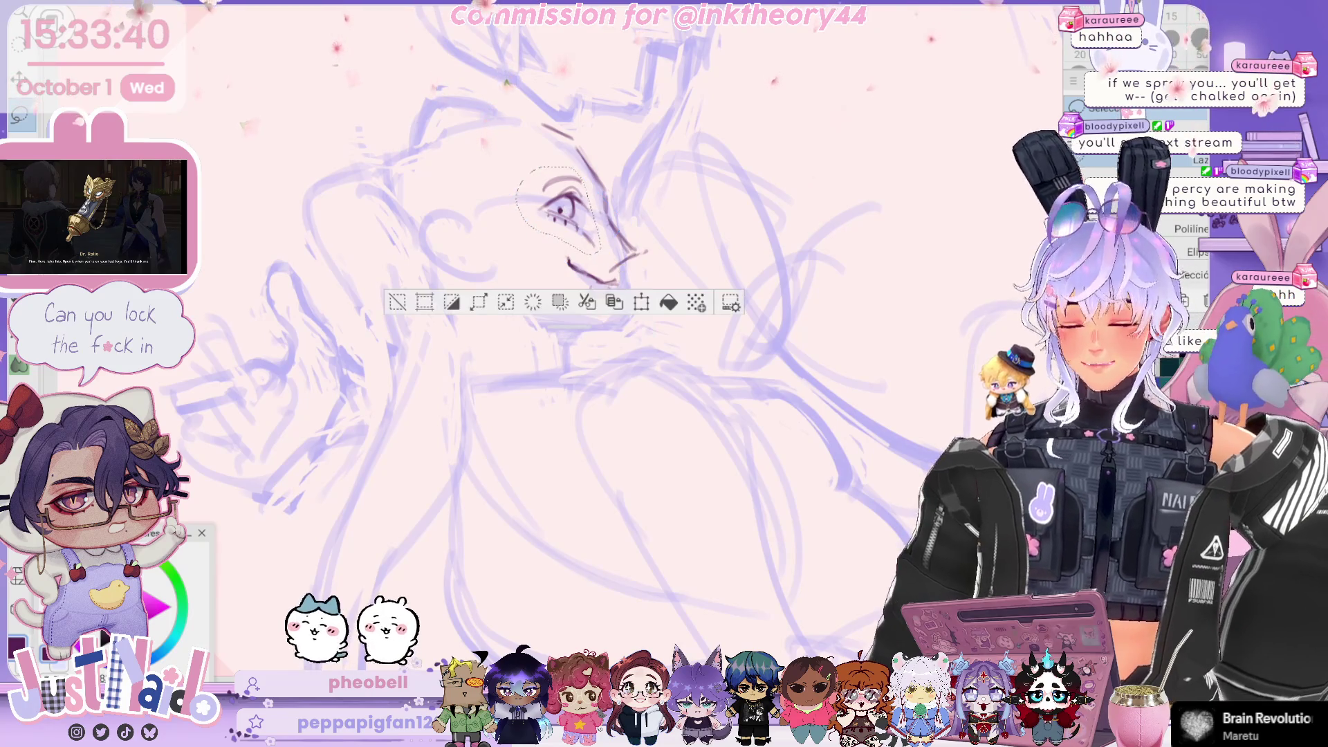
key(ctrl+d)
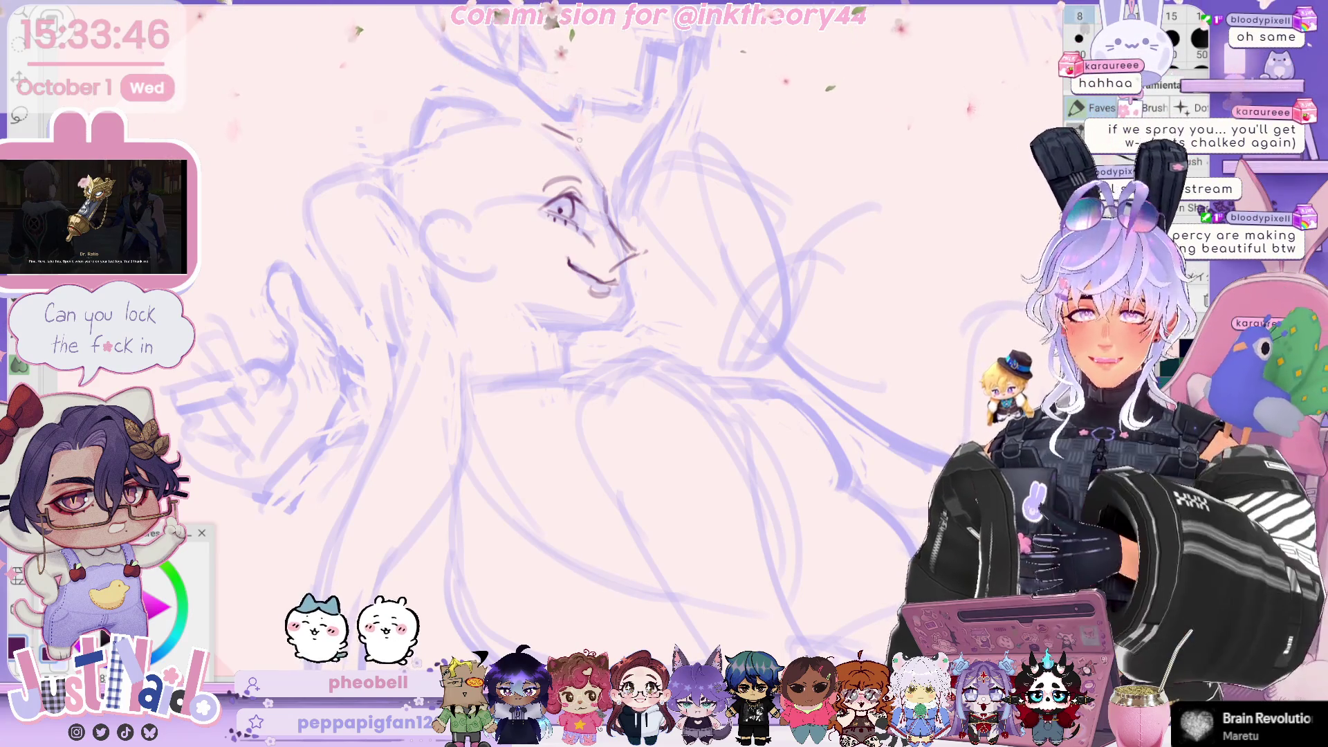
drag(580, 140, 607, 185)
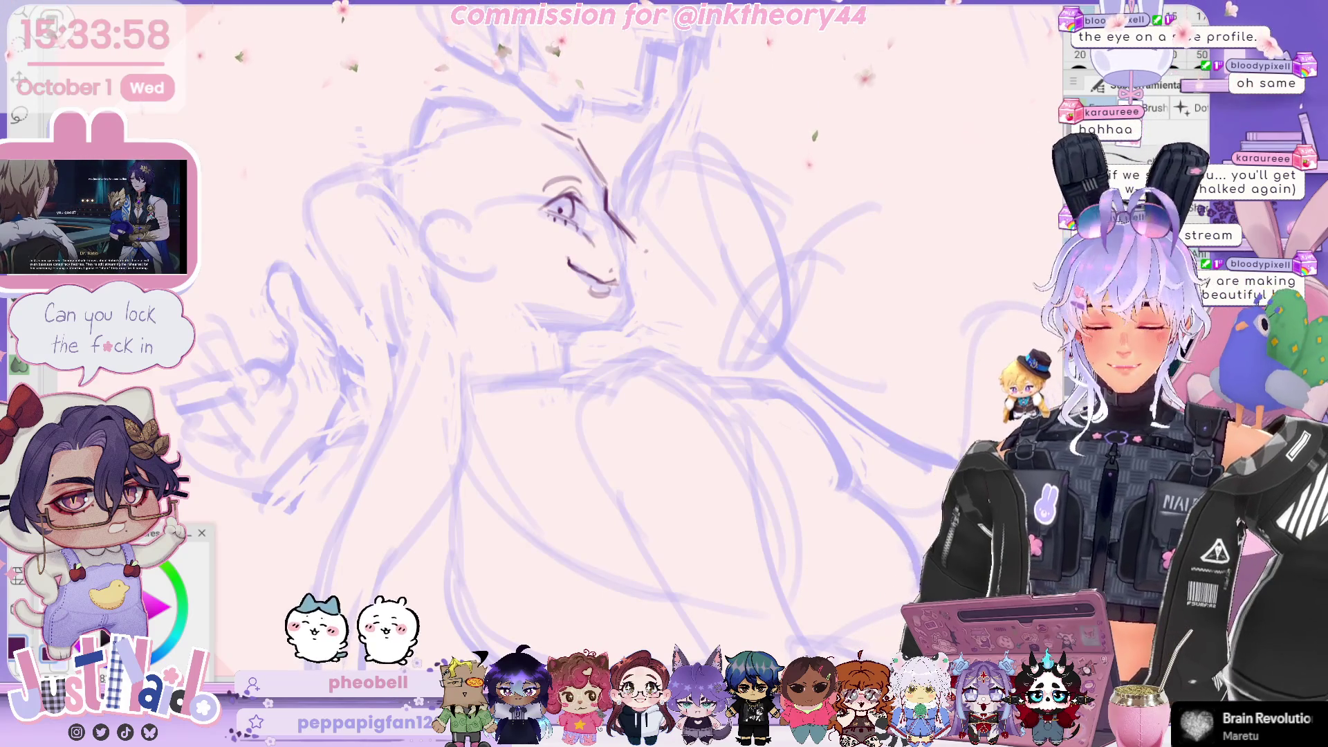
Draw the small far eye with inner strokes and an eyebrow arc above it.
scroll(545, 343, left, 2)
mouse_move(542, 149)
mouse_down()
mouse_move(523, 164)
mouse_move(550, 191)
mouse_up()
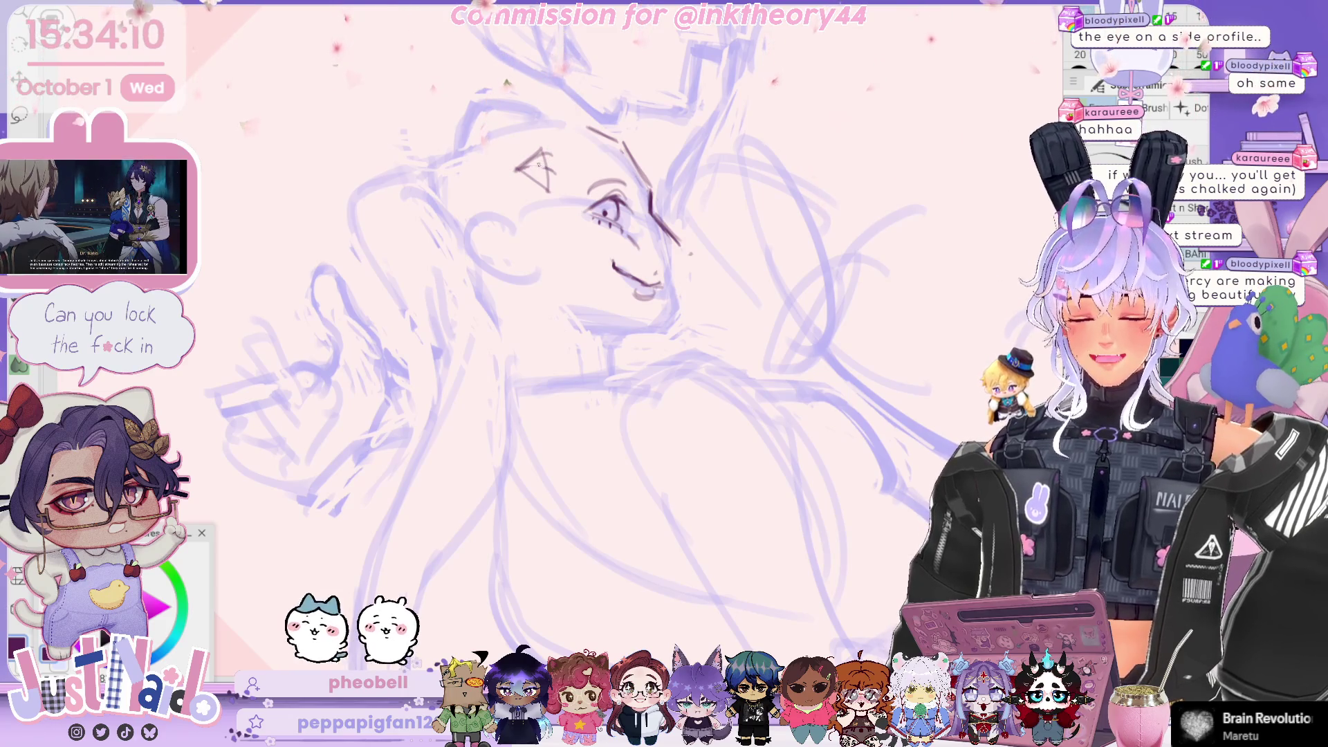
drag(538, 159, 540, 185)
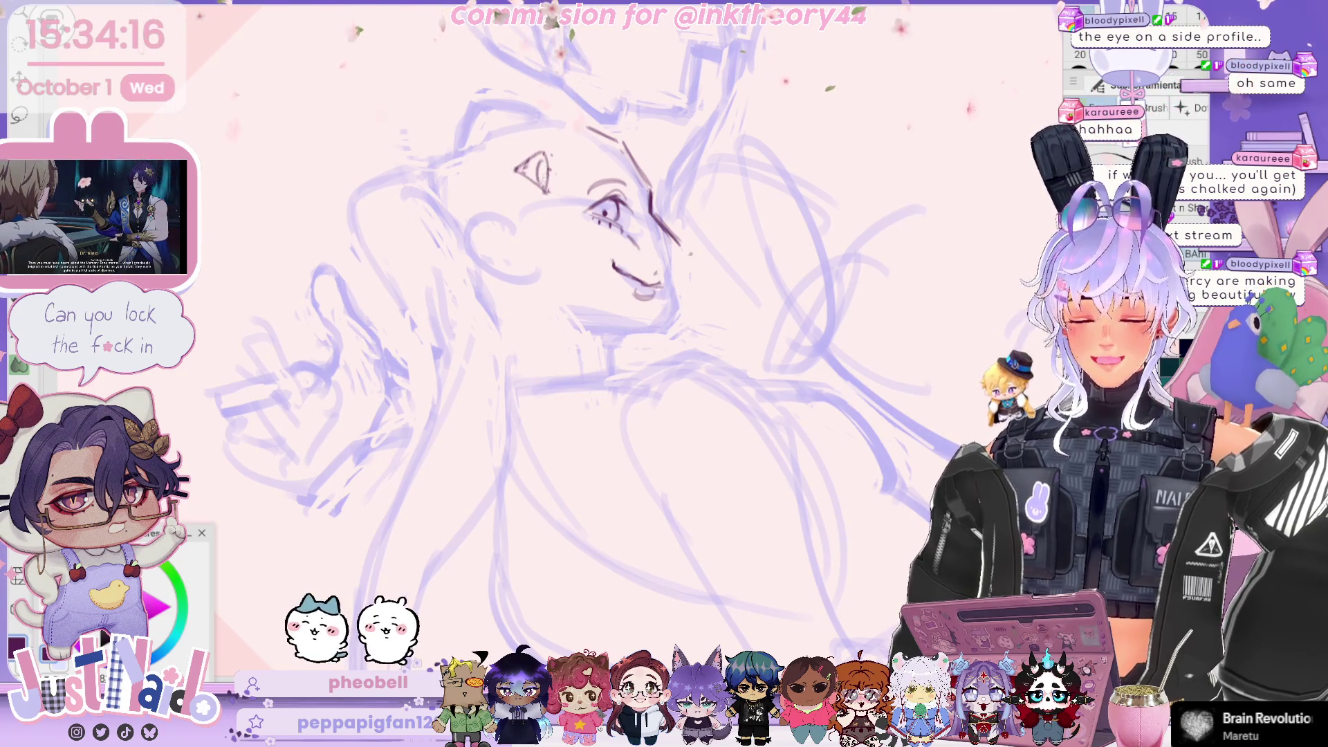
drag(542, 159, 547, 184)
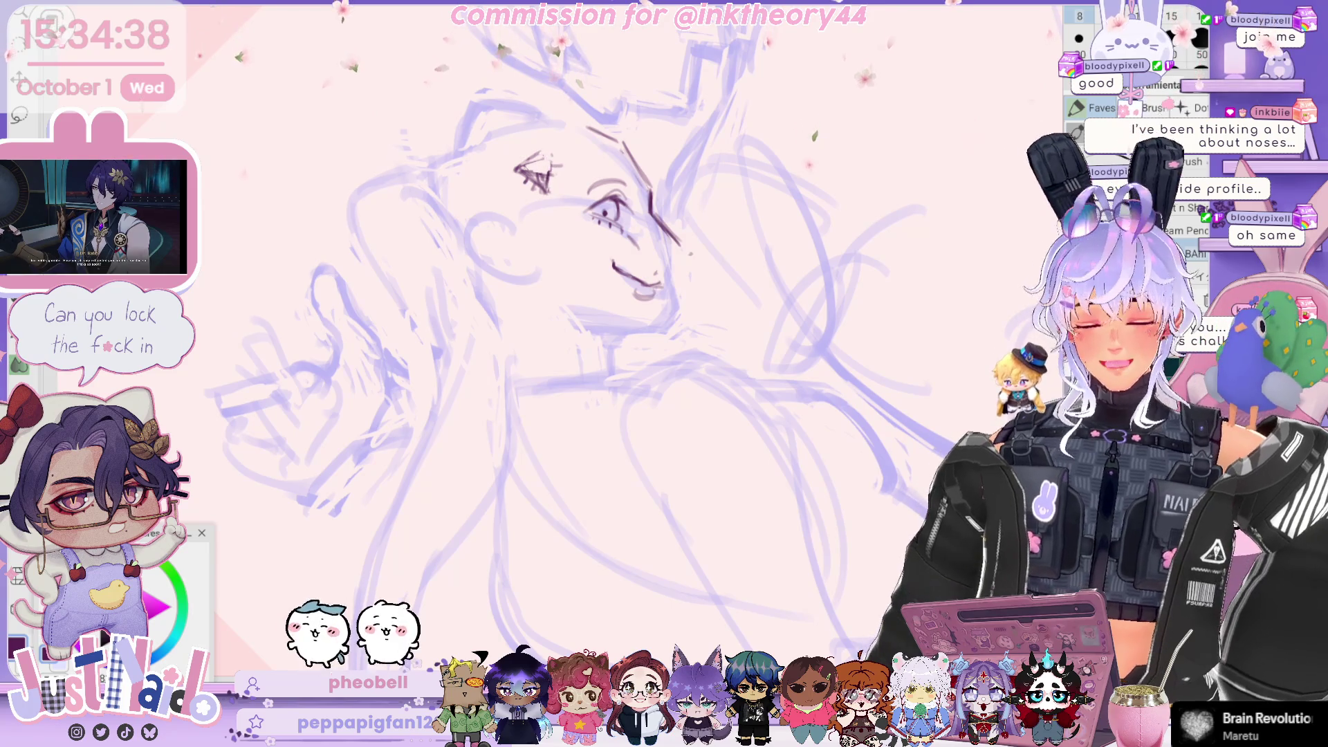
drag(516, 149, 570, 147)
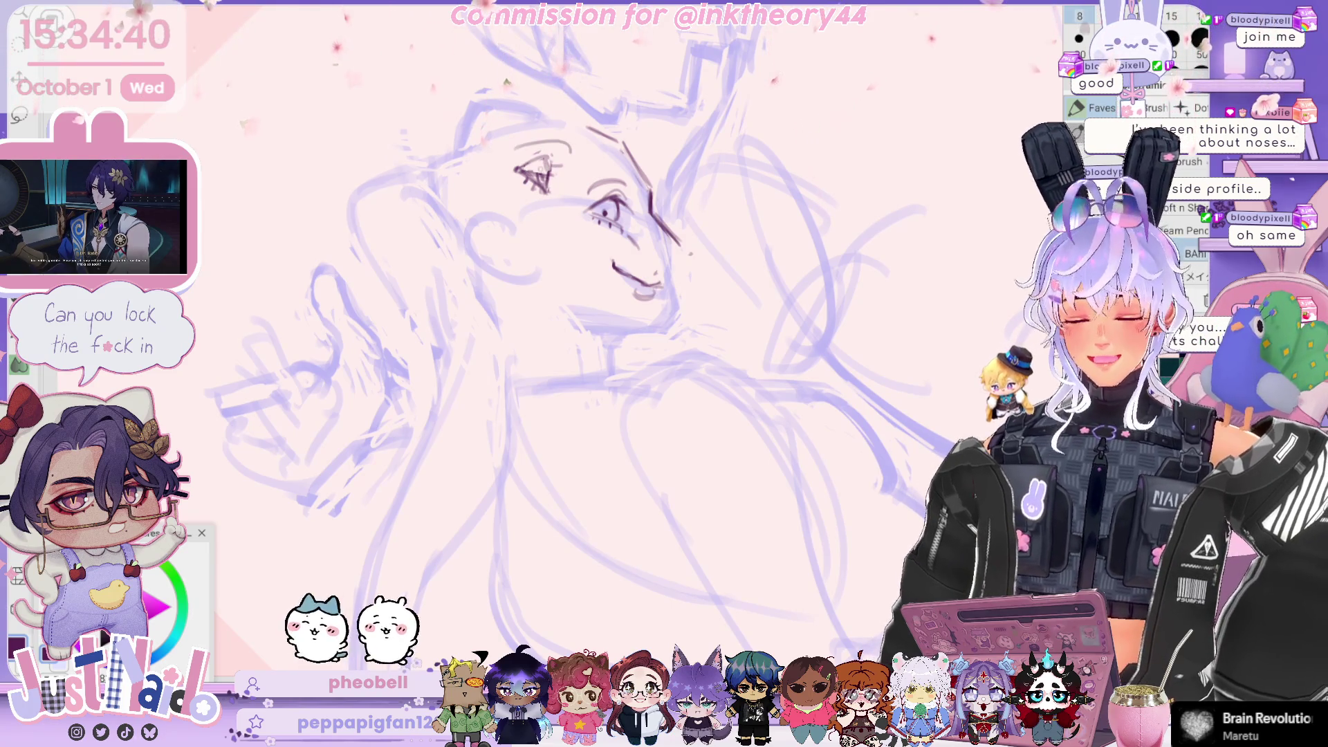
Lasso and delete the far eye sketch, then clear the selection.
key(m)
drag(491, 138, 493, 148)
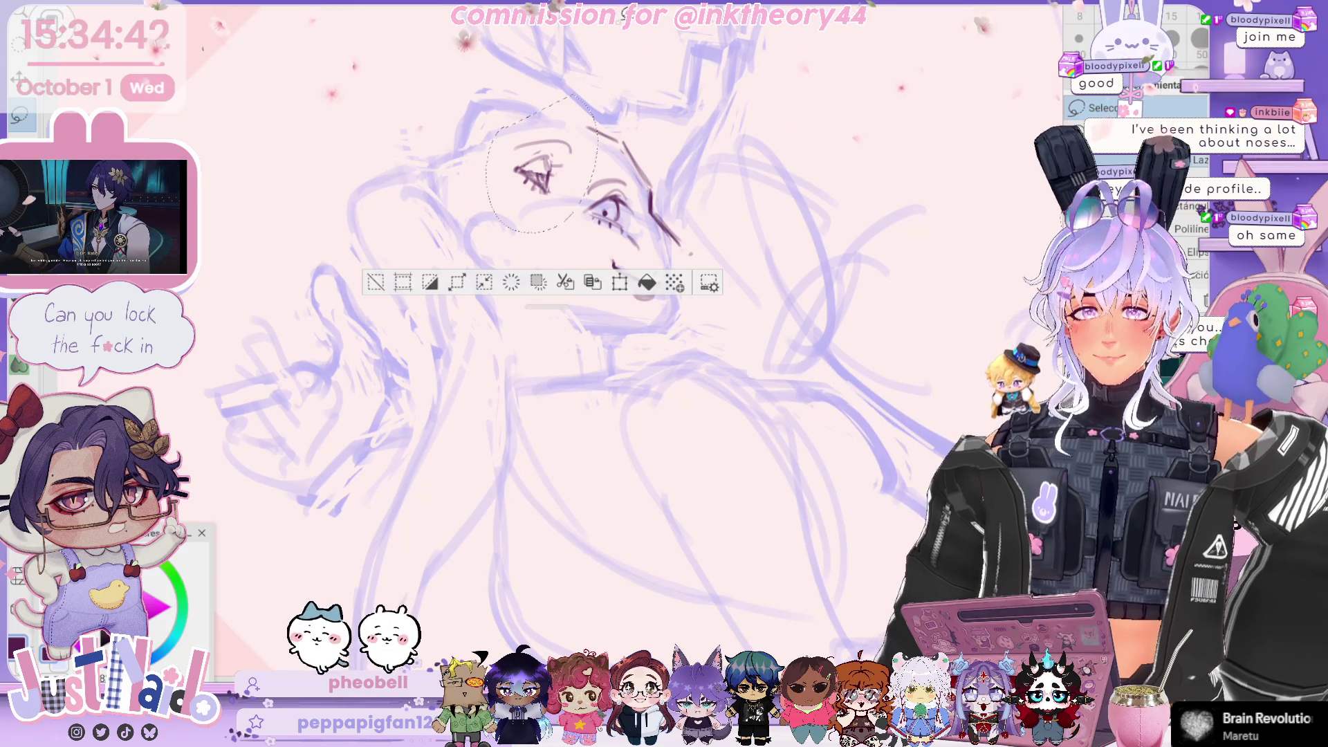
key(Delete)
click(376, 282)
Redraw the nose line along the face profile with the brush and mirror the view to check it.
key(b)
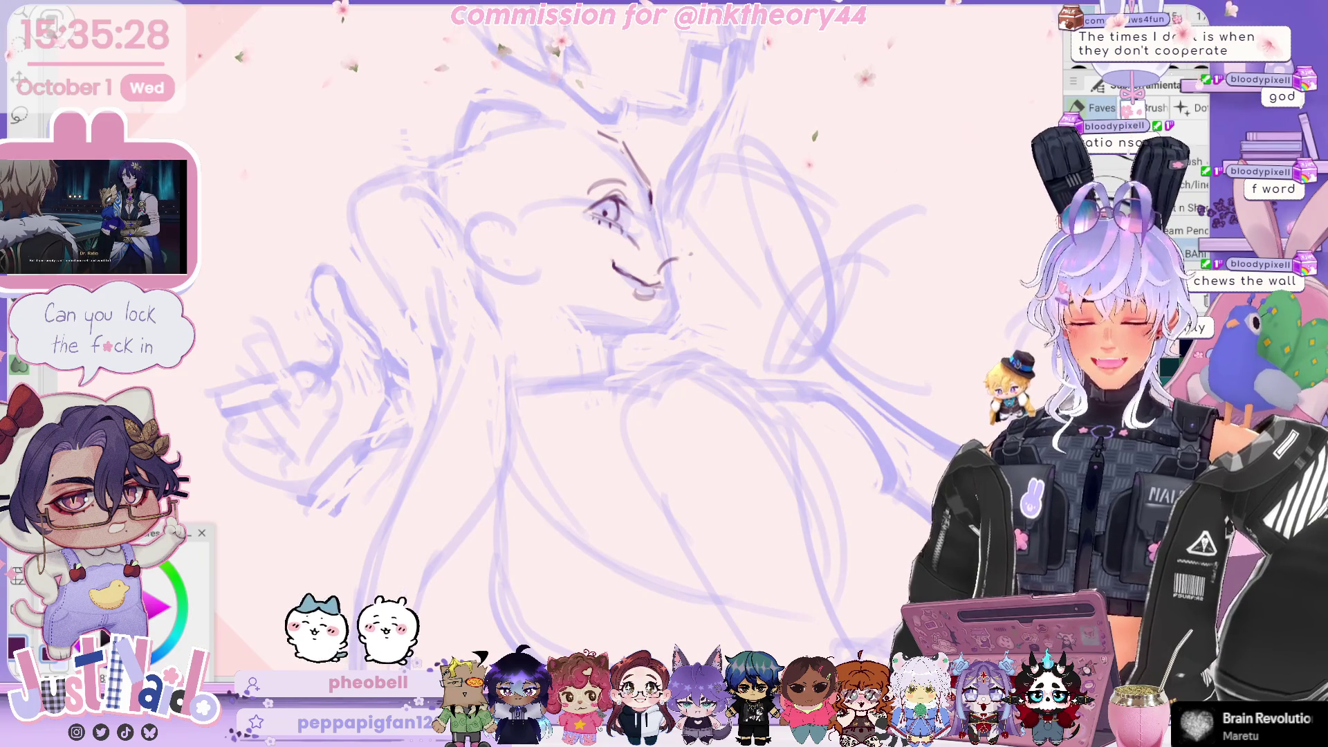
drag(661, 223, 683, 250)
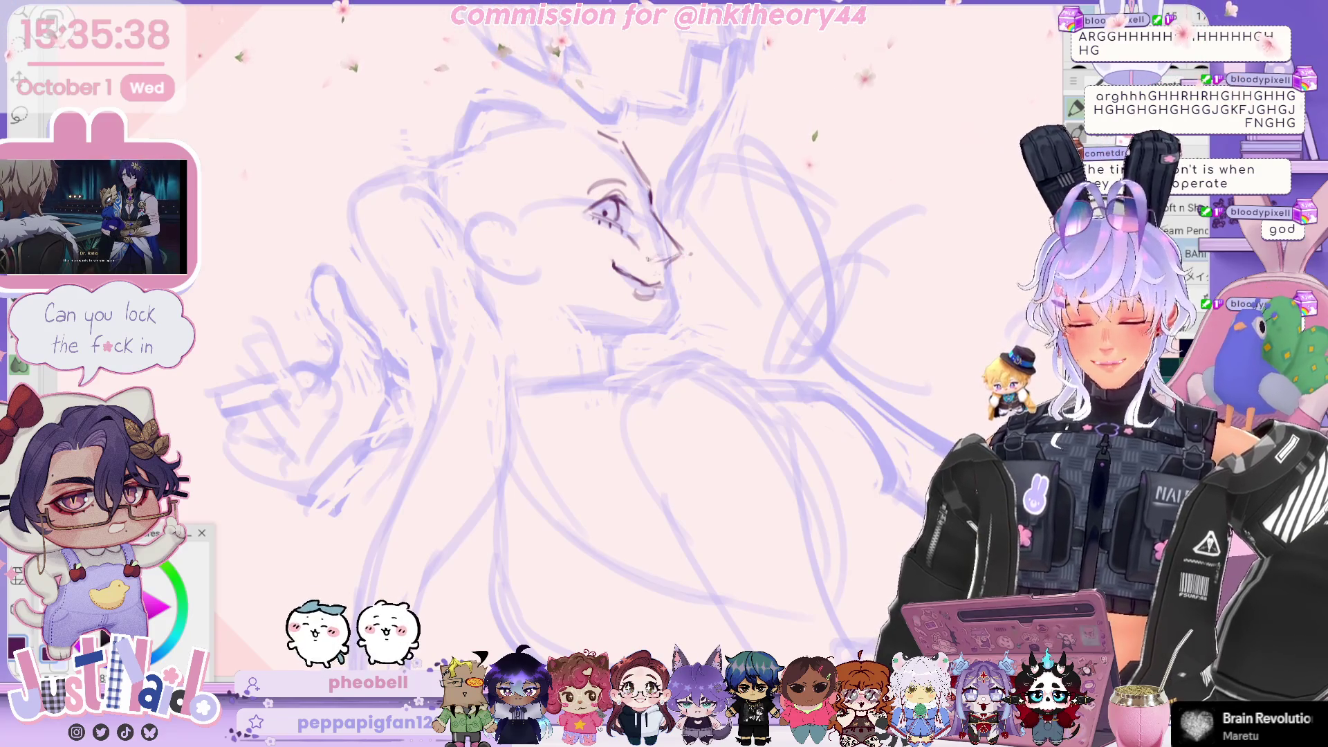
key(m)
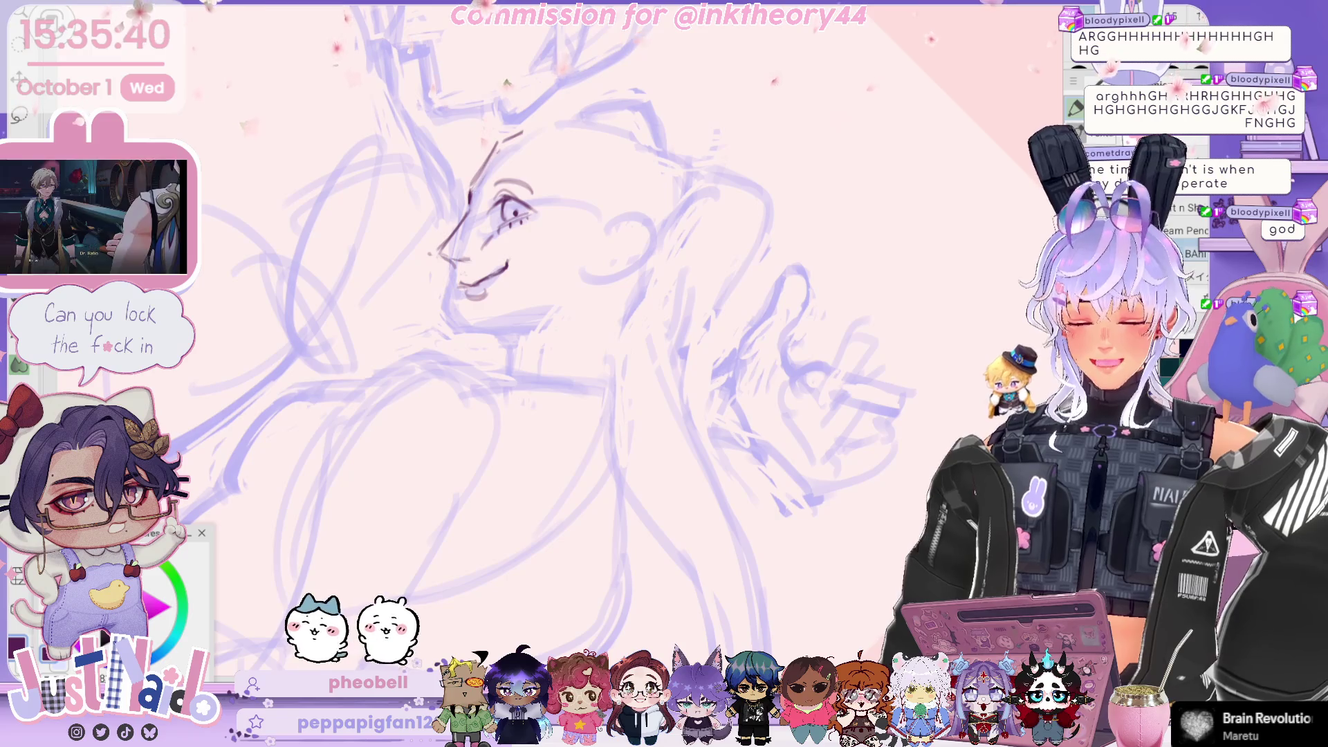
mouse_move(692, 346)
mouse_down()
mouse_move(588, 443)
mouse_move(643, 443)
mouse_up()
mouse_move(664, 291)
mouse_down()
mouse_move(682, 282)
mouse_move(637, 296)
mouse_move(637, 238)
mouse_move(644, 277)
mouse_move(475, 252)
mouse_move(534, 297)
mouse_move(553, 290)
mouse_up()
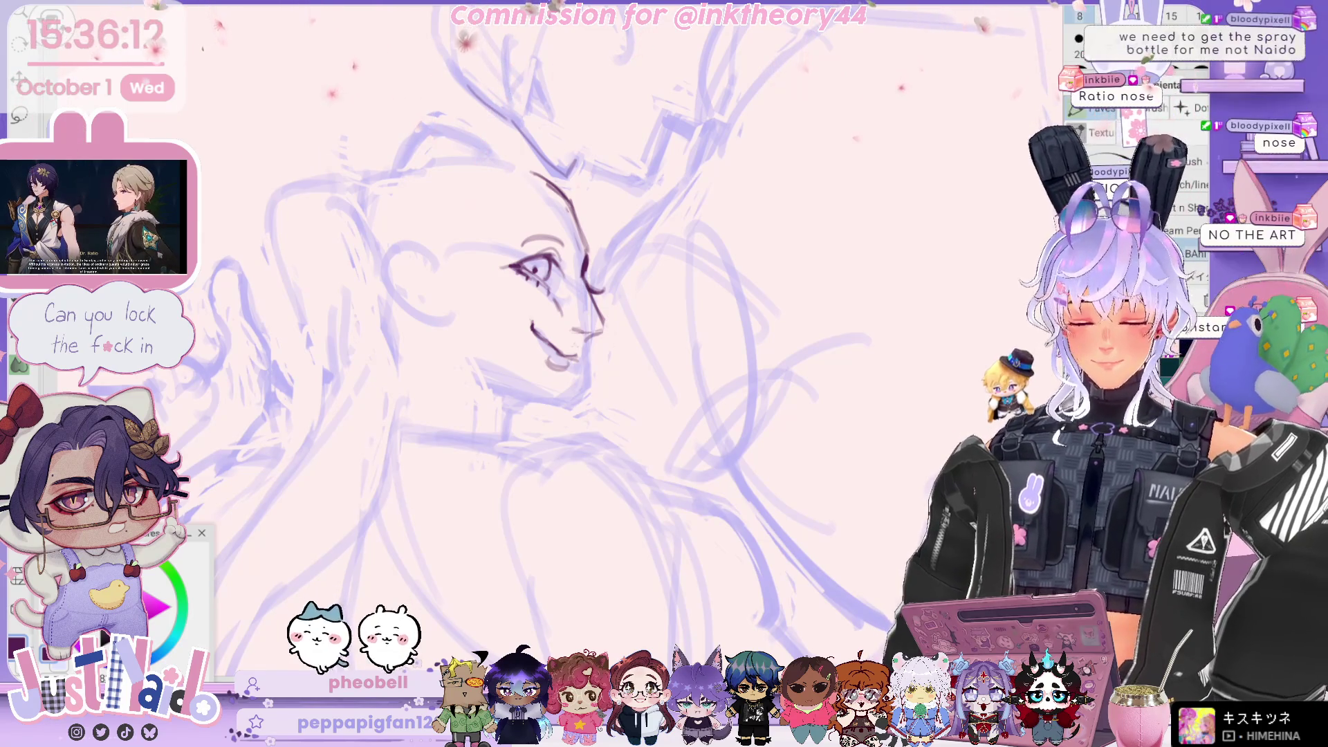
key(h)
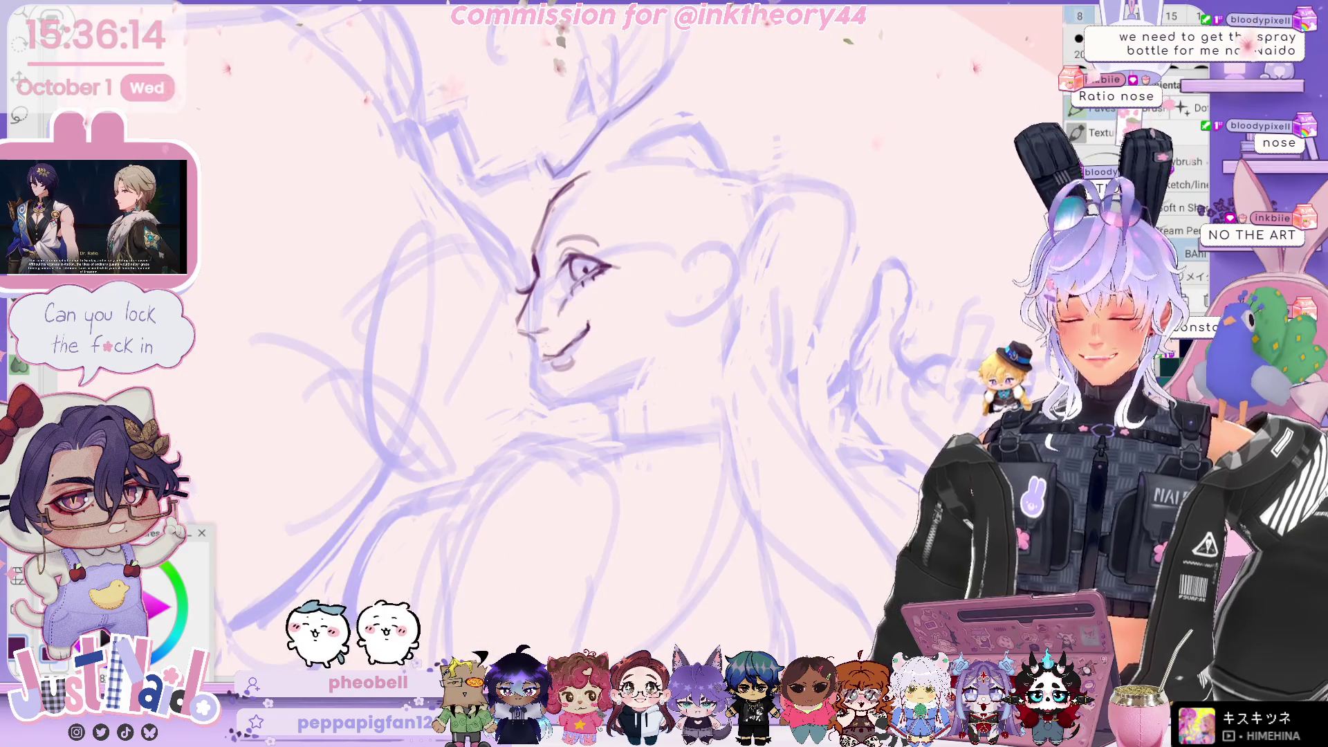
key(m)
mouse_move(557, 268)
mouse_down()
mouse_move(540, 287)
mouse_move(553, 271)
mouse_up()
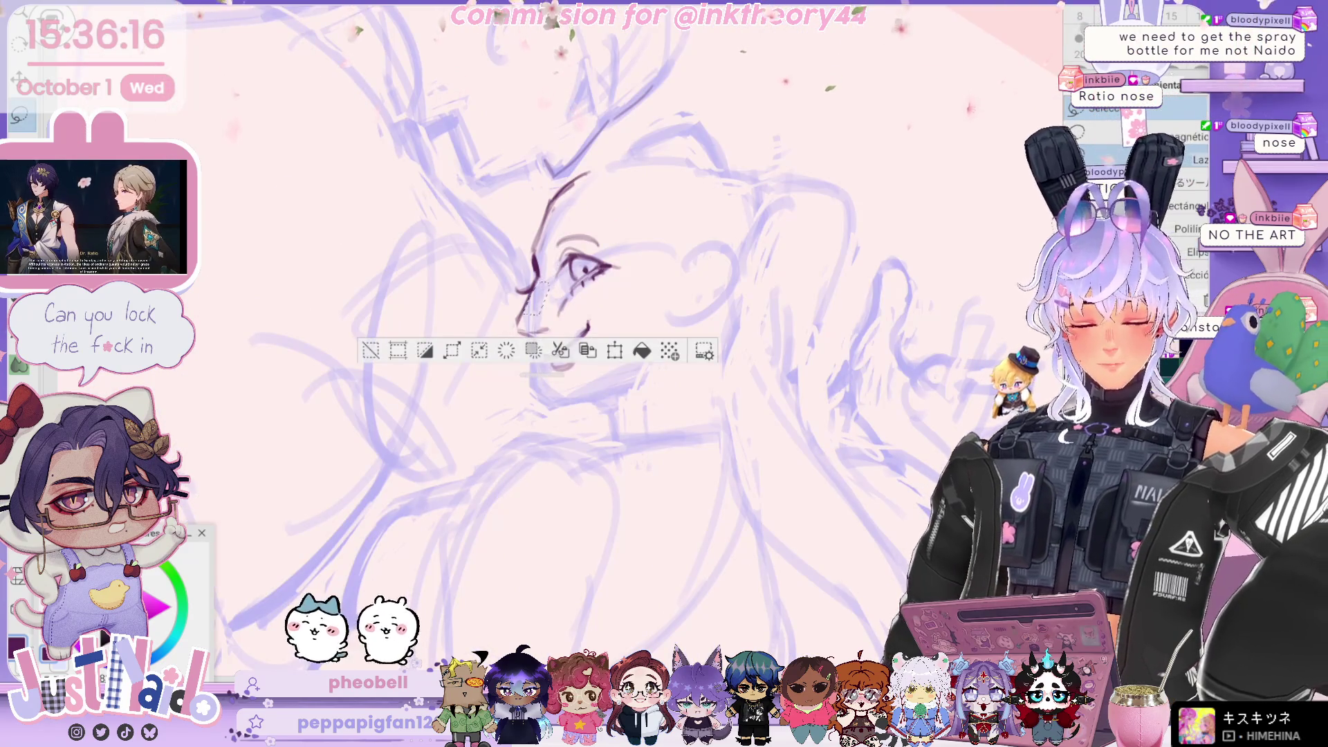
key(b)
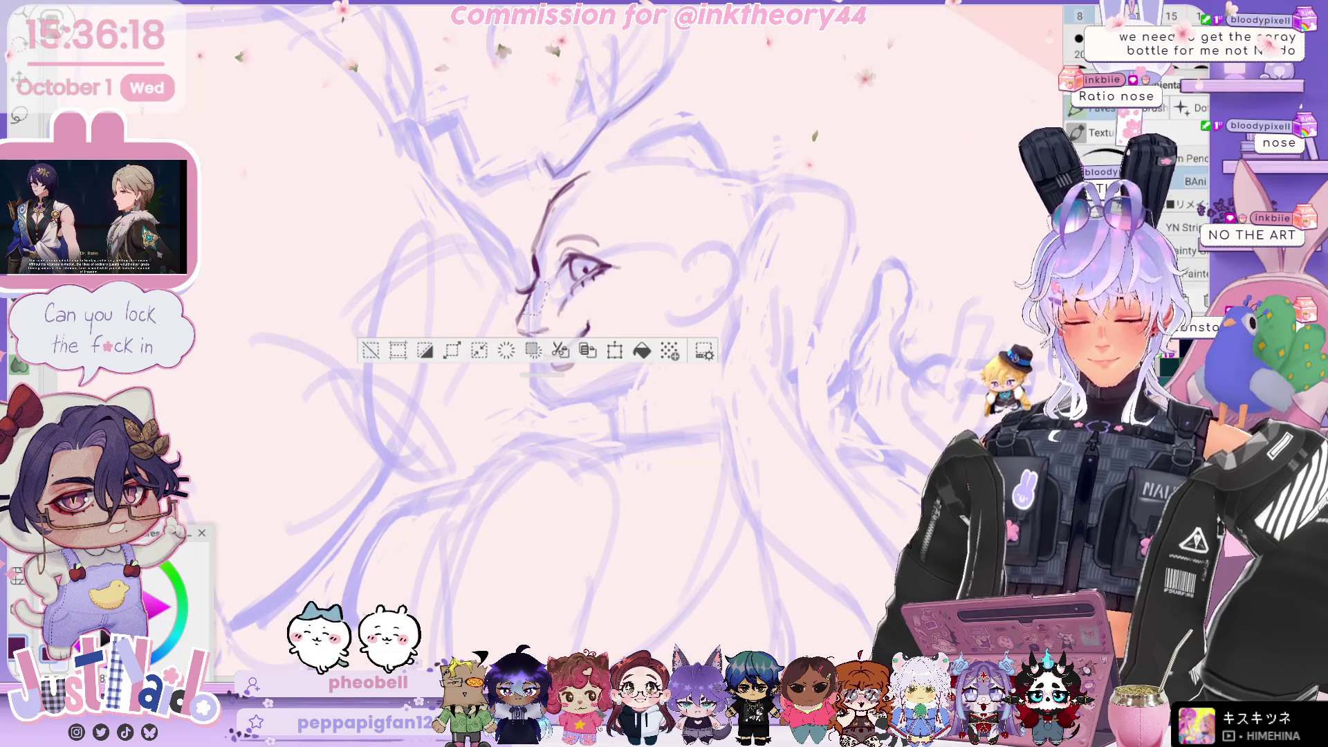
drag(548, 284, 524, 315)
key(ctrl+z)
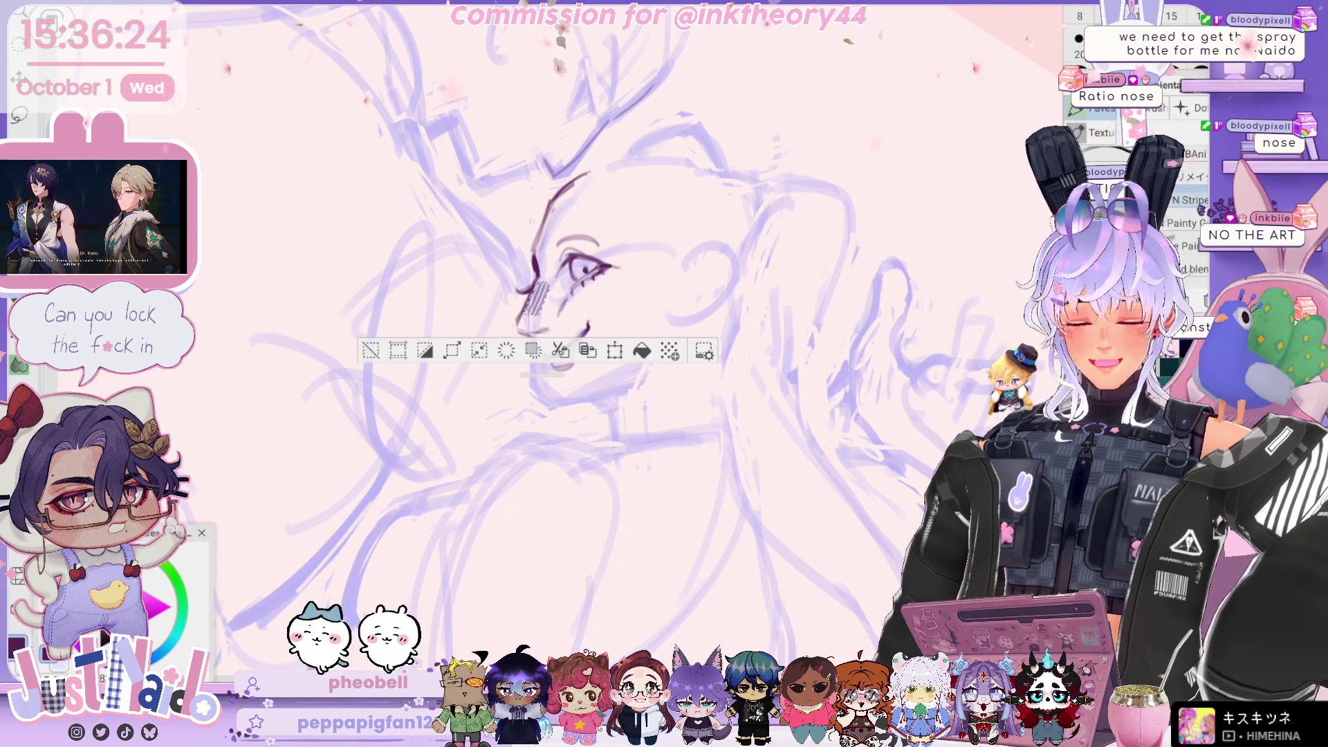
key(ctrl+d)
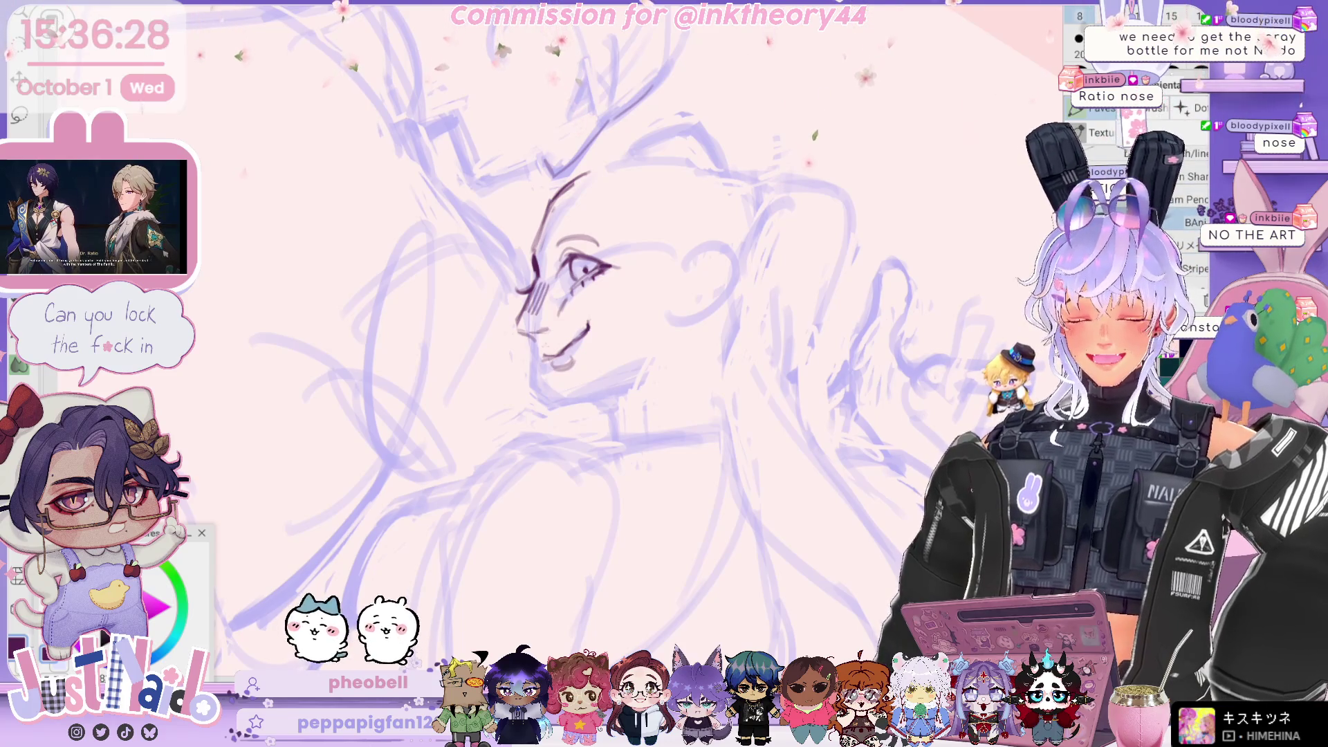
key(h)
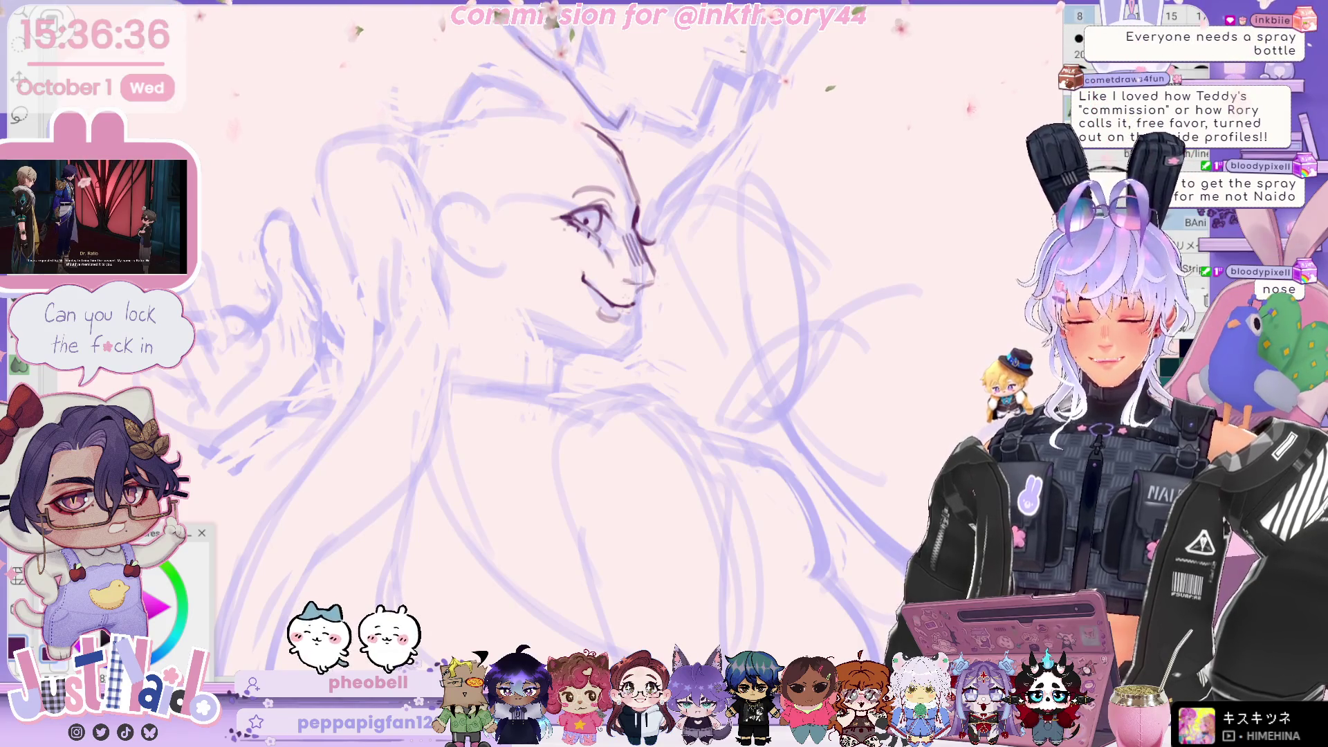
Hatch blush lines under the eye, fix a stray chin stroke, and draw the jaw and cheek contour.
drag(556, 245, 573, 235)
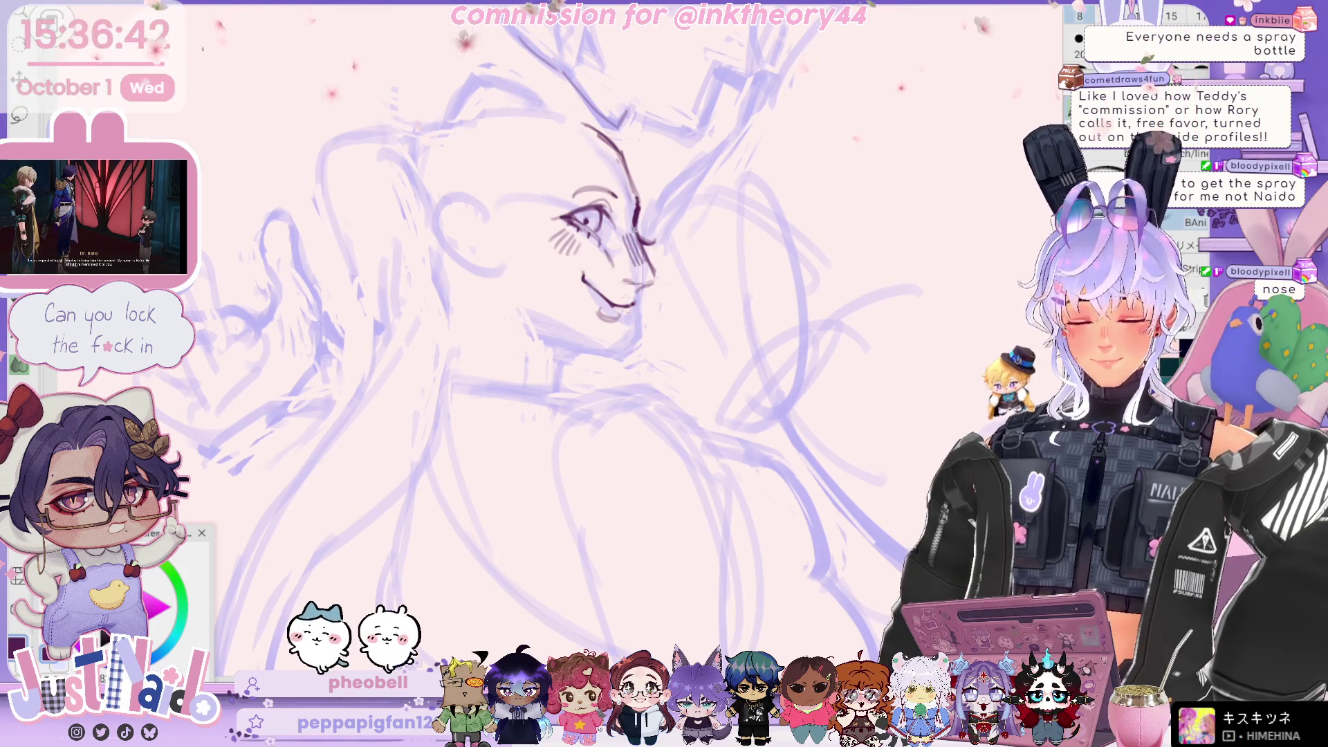
key(ctrl+z)
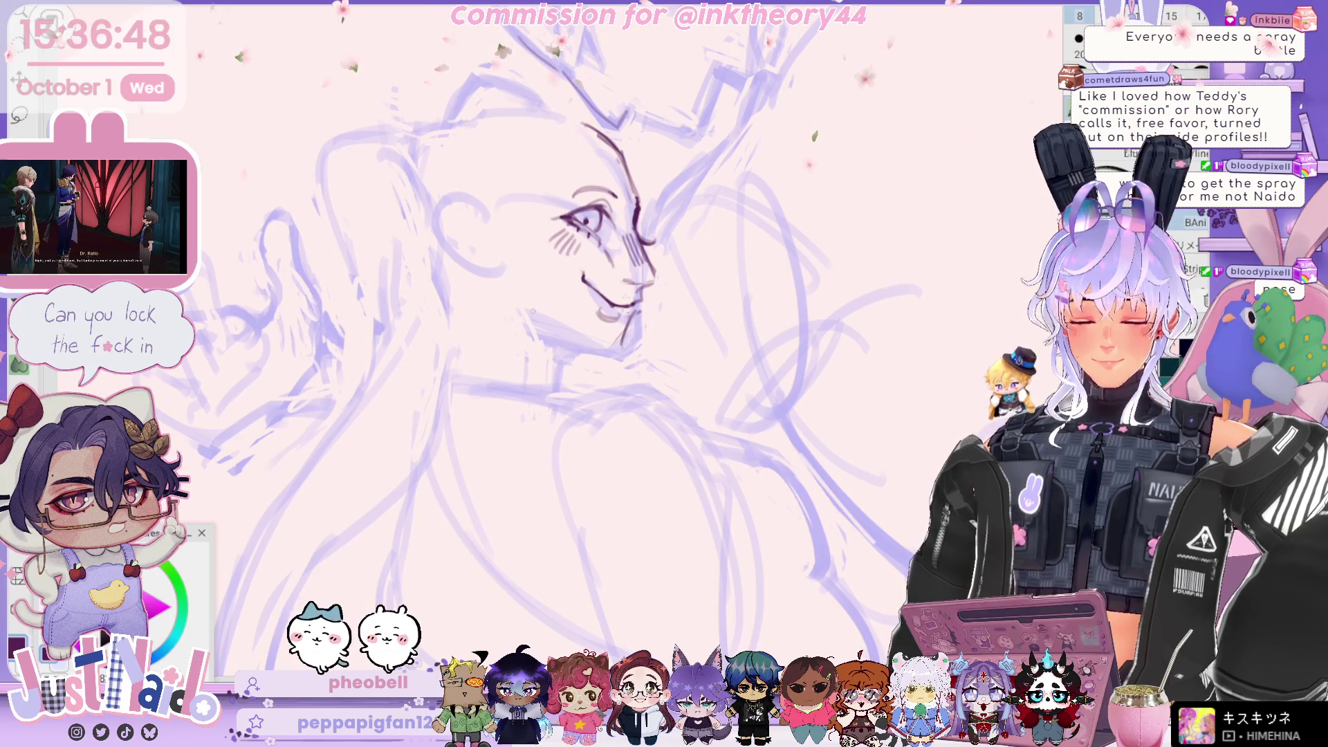
drag(507, 271, 524, 306)
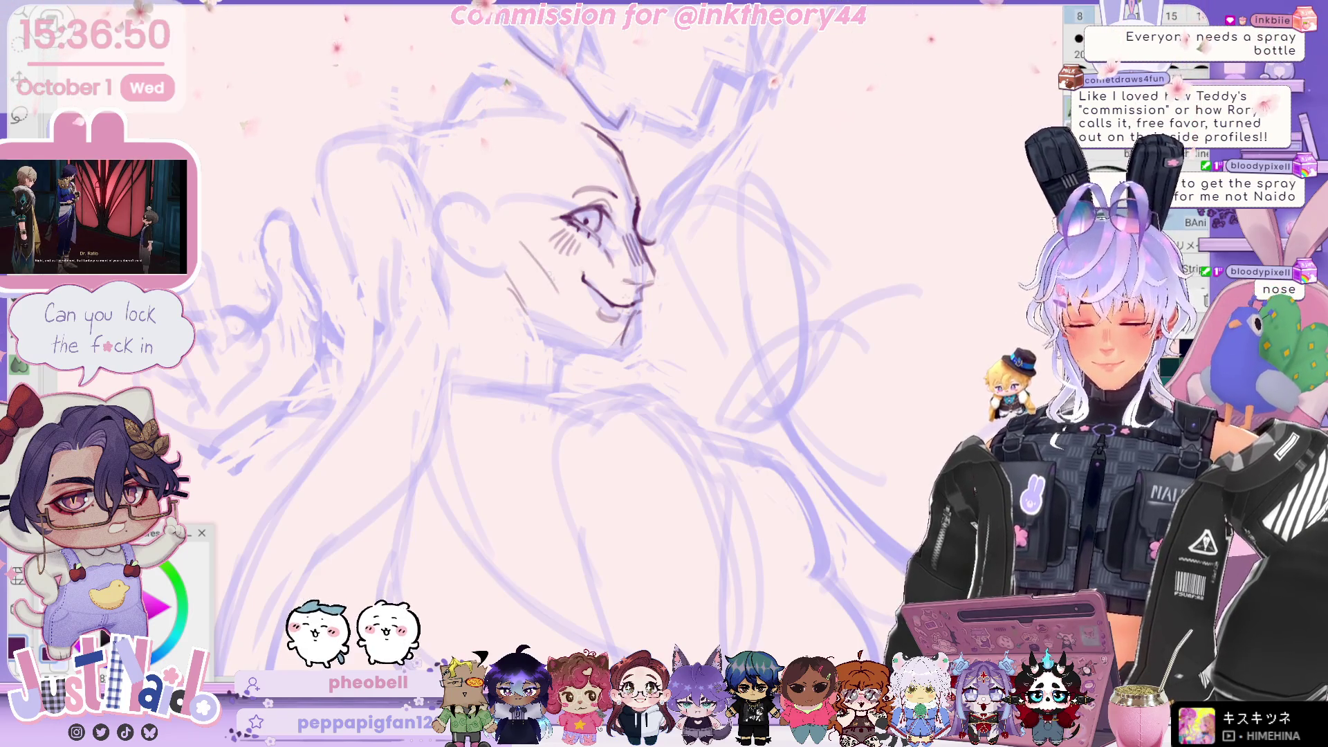
drag(518, 258, 501, 304)
drag(554, 340, 610, 357)
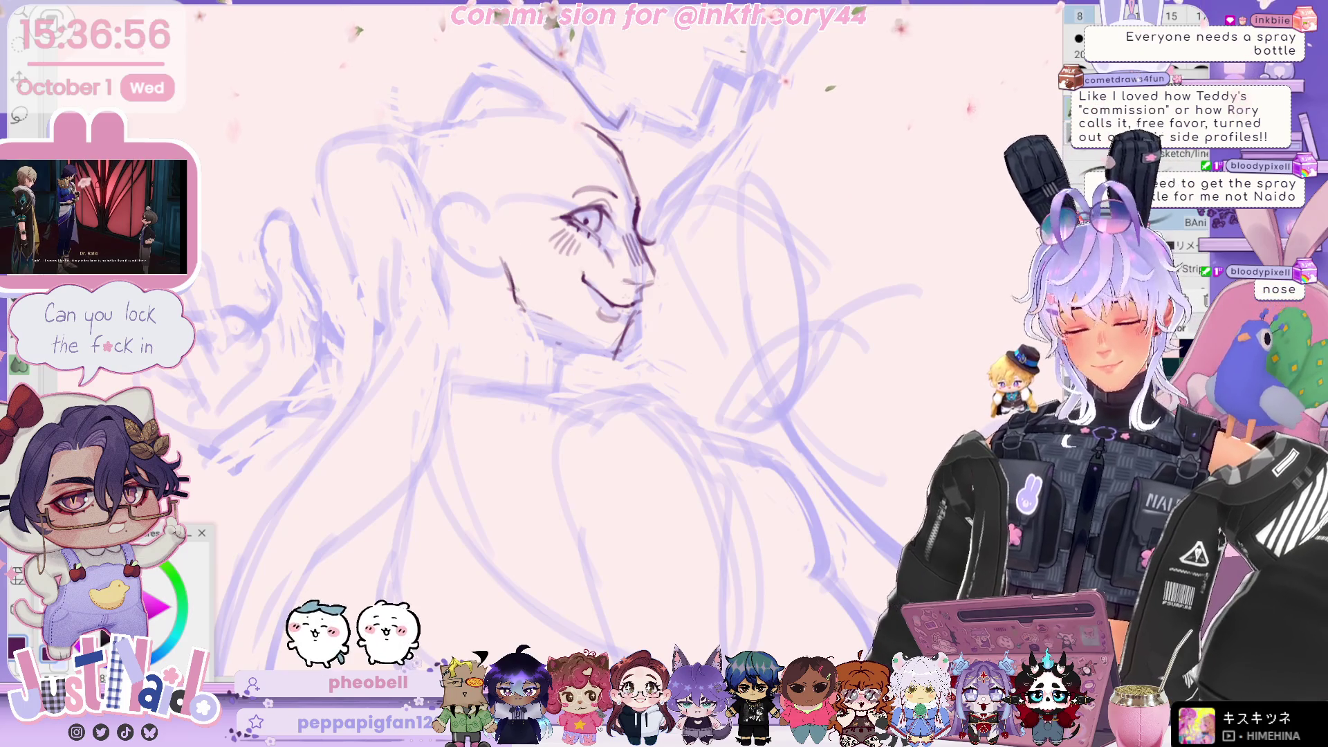
key(h)
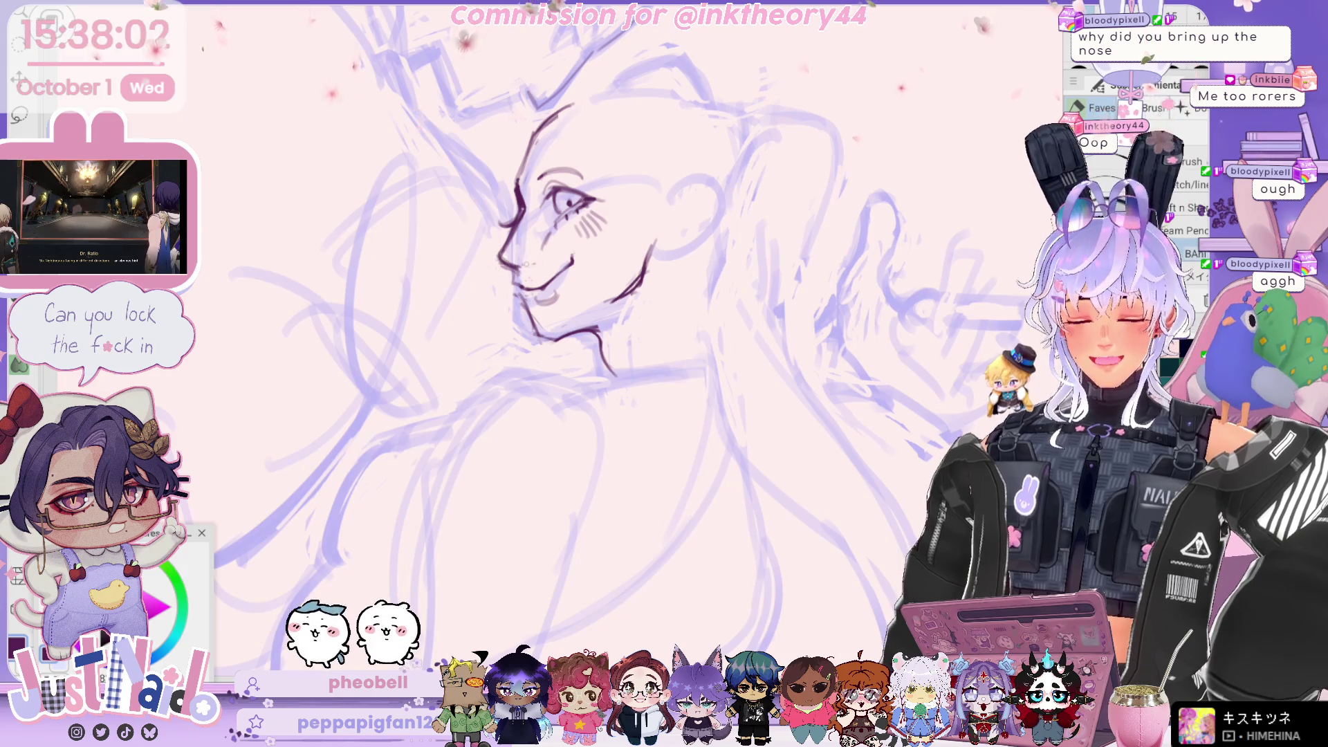
key(h)
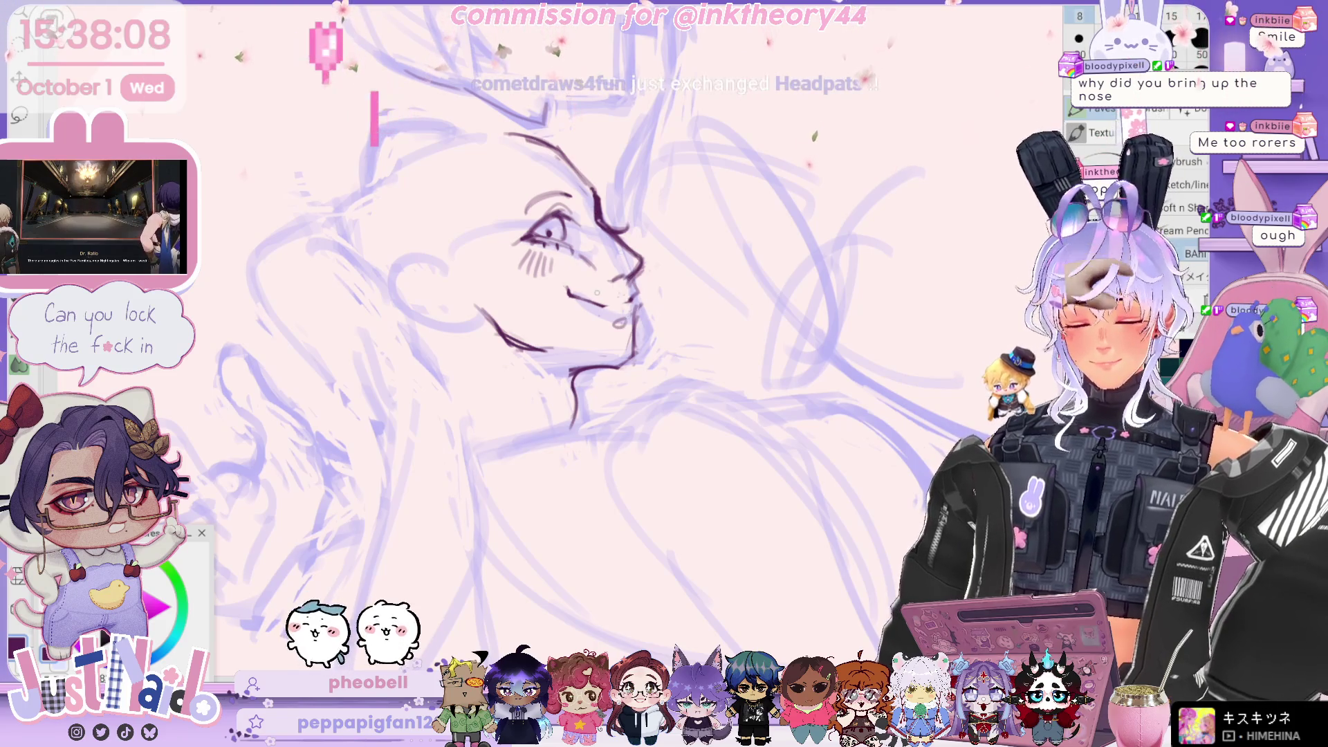
drag(574, 291, 627, 302)
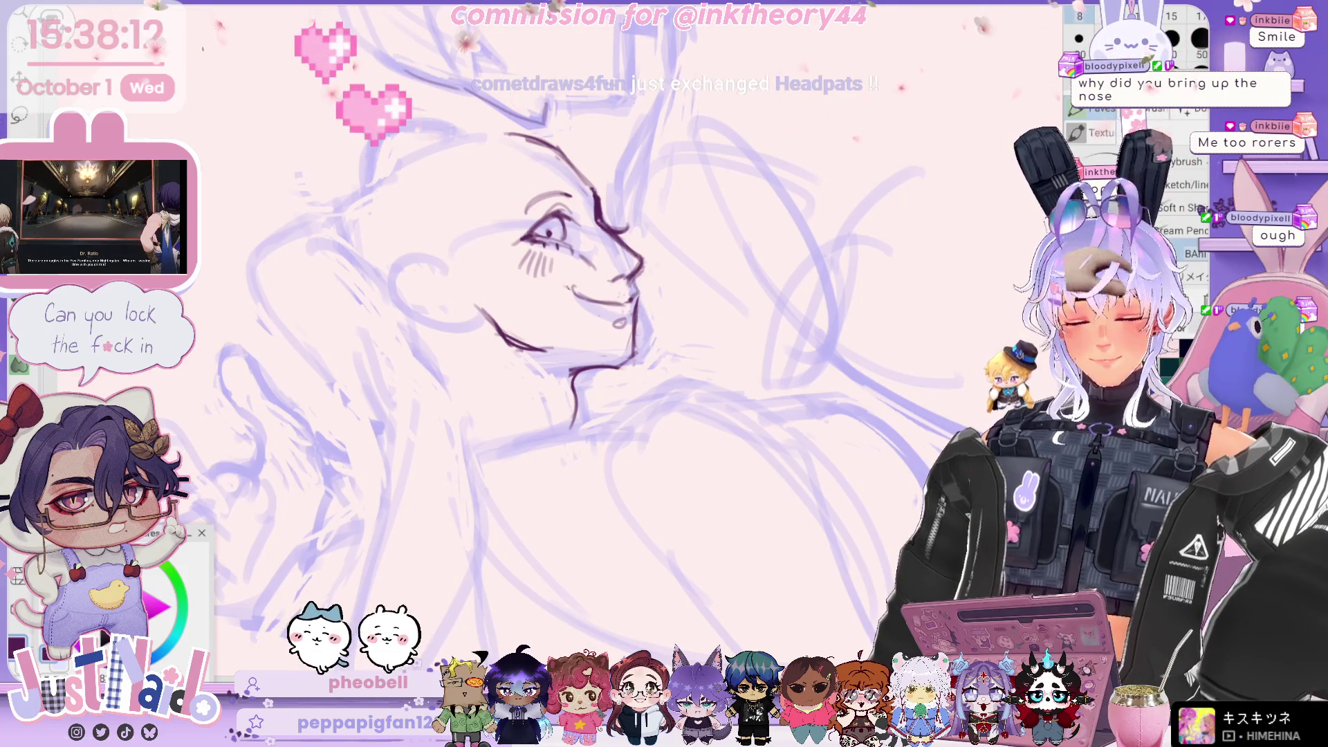
key(minus)
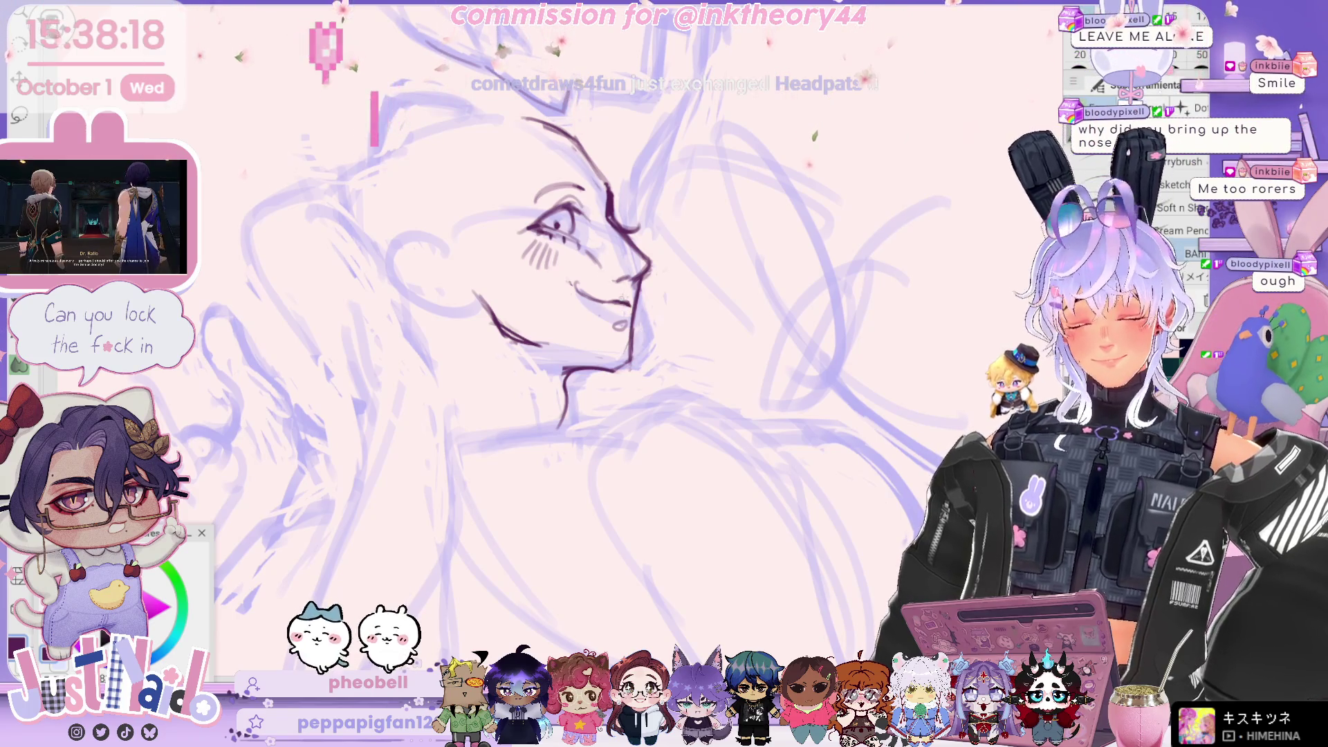
scroll(581, 332, up, 3)
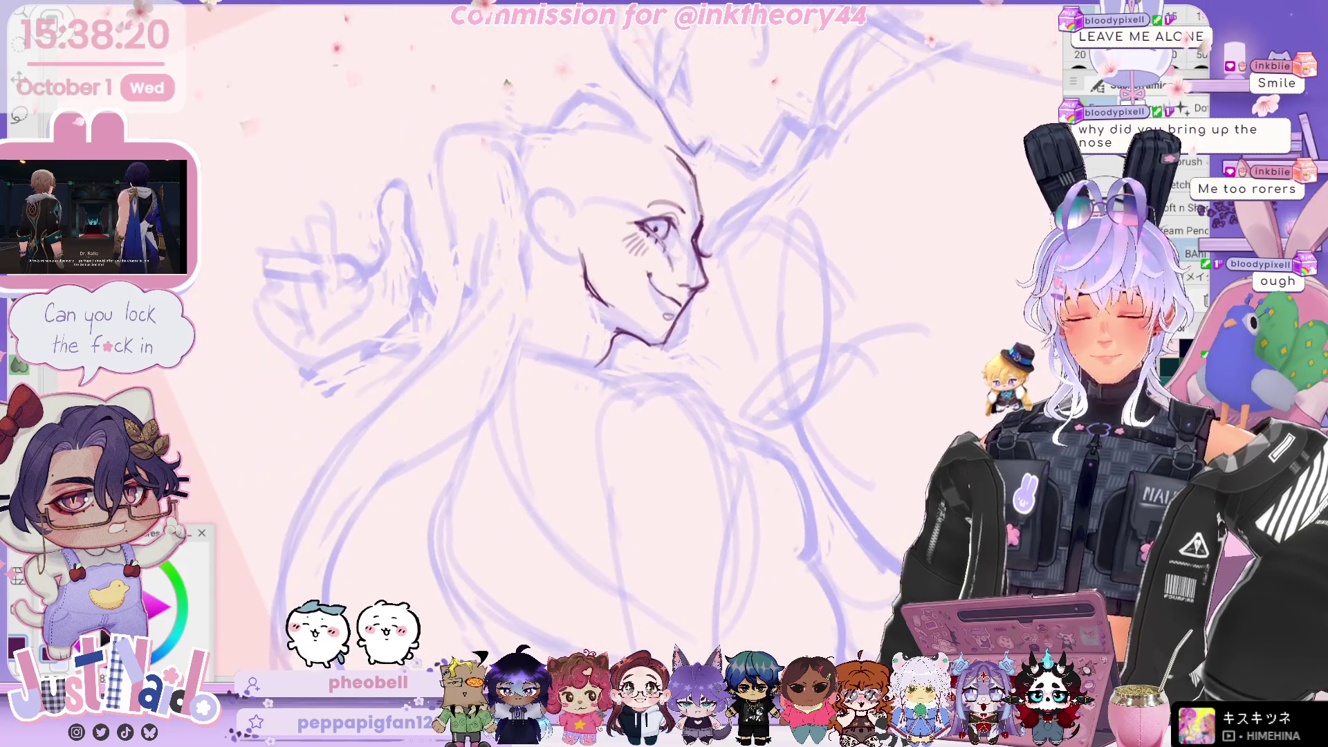
drag(581, 332, 526, 291)
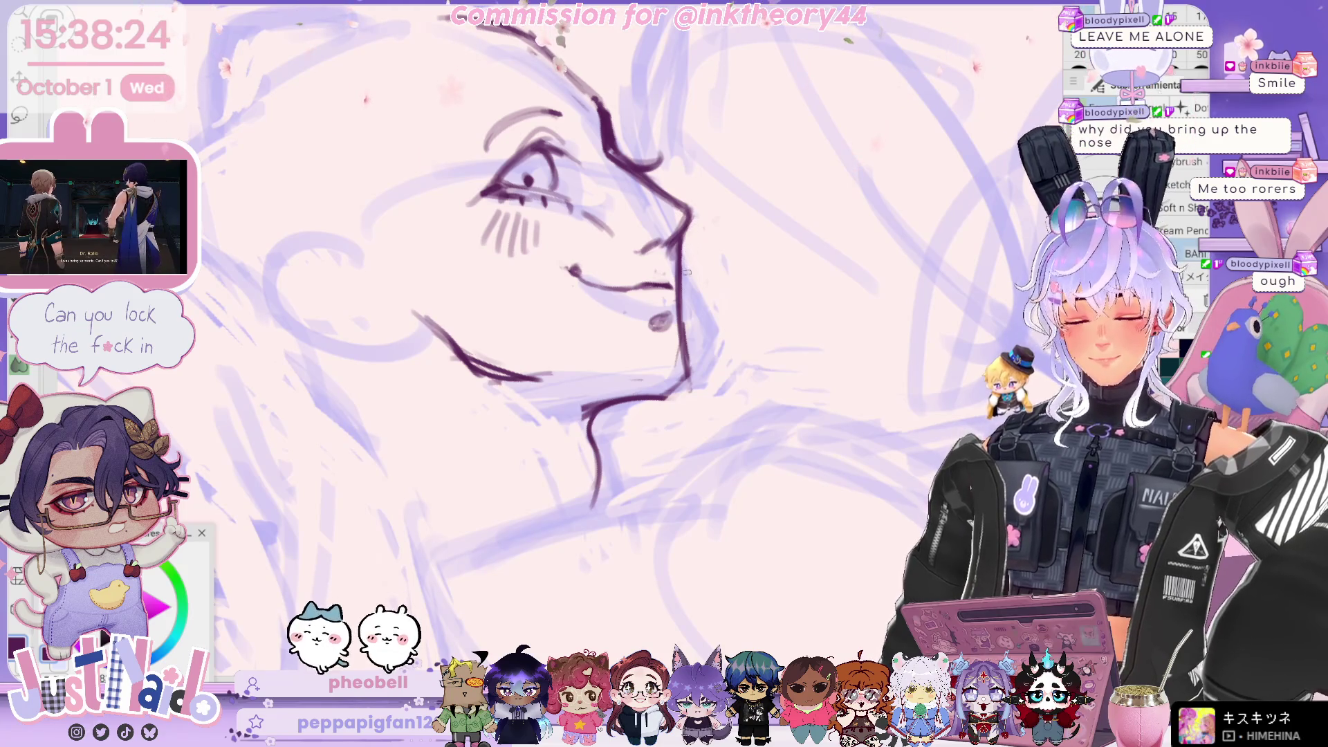
mouse_move(581, 333)
mouse_down()
mouse_move(512, 290)
mouse_move(526, 301)
mouse_up()
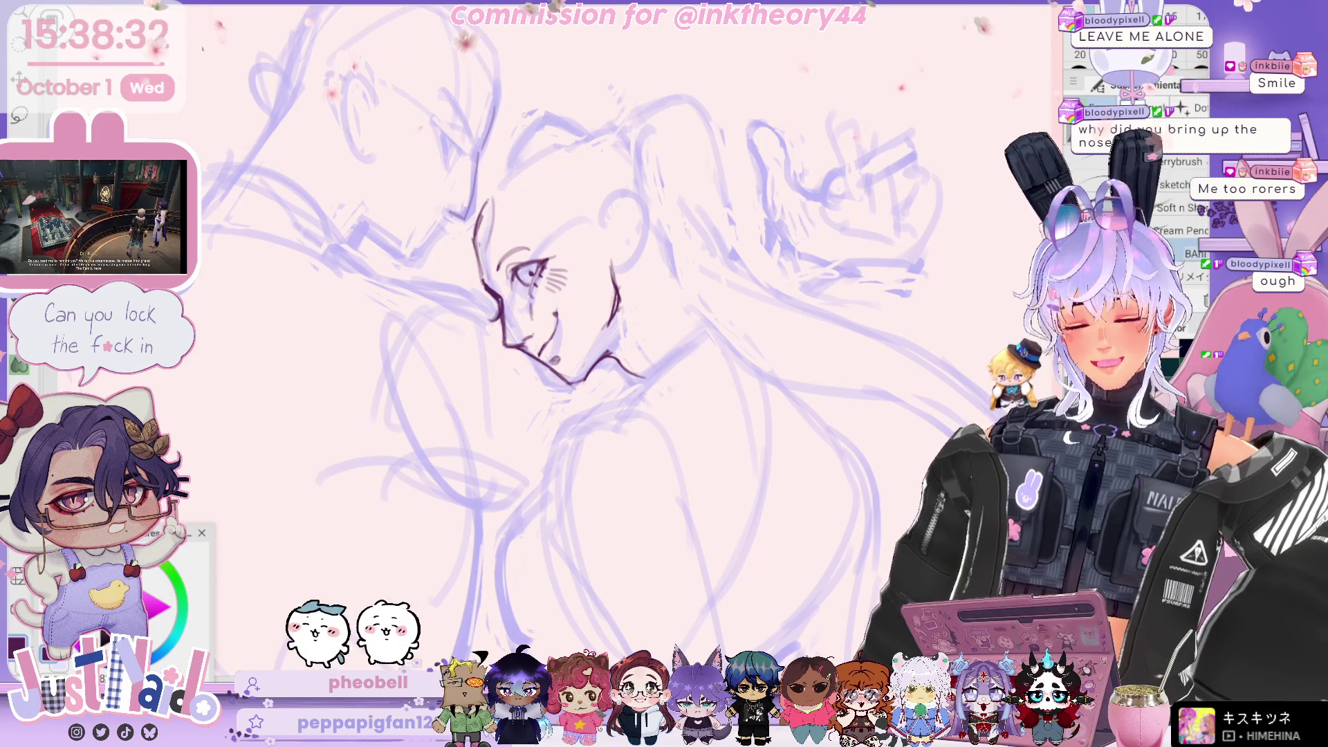
drag(526, 298, 505, 277)
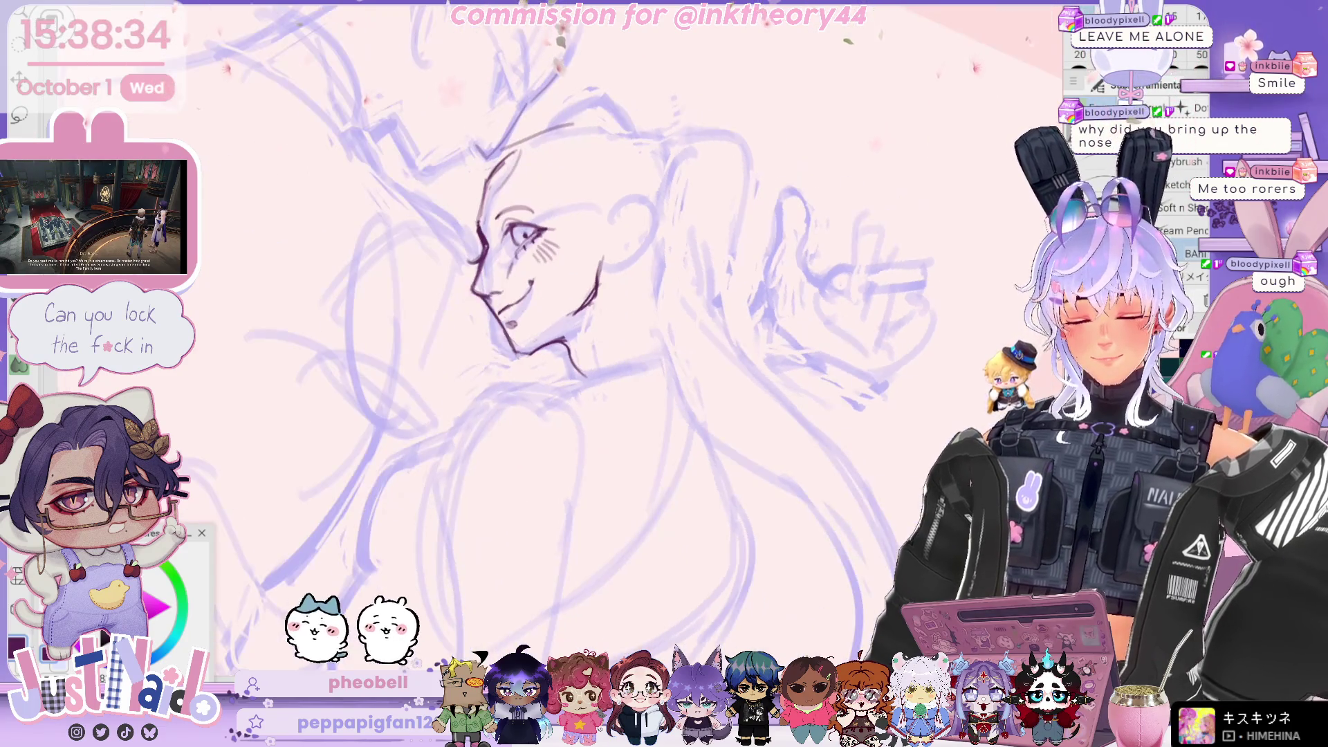
Ink the ear outline curving behind the cheek beside the face.
drag(604, 220, 600, 265)
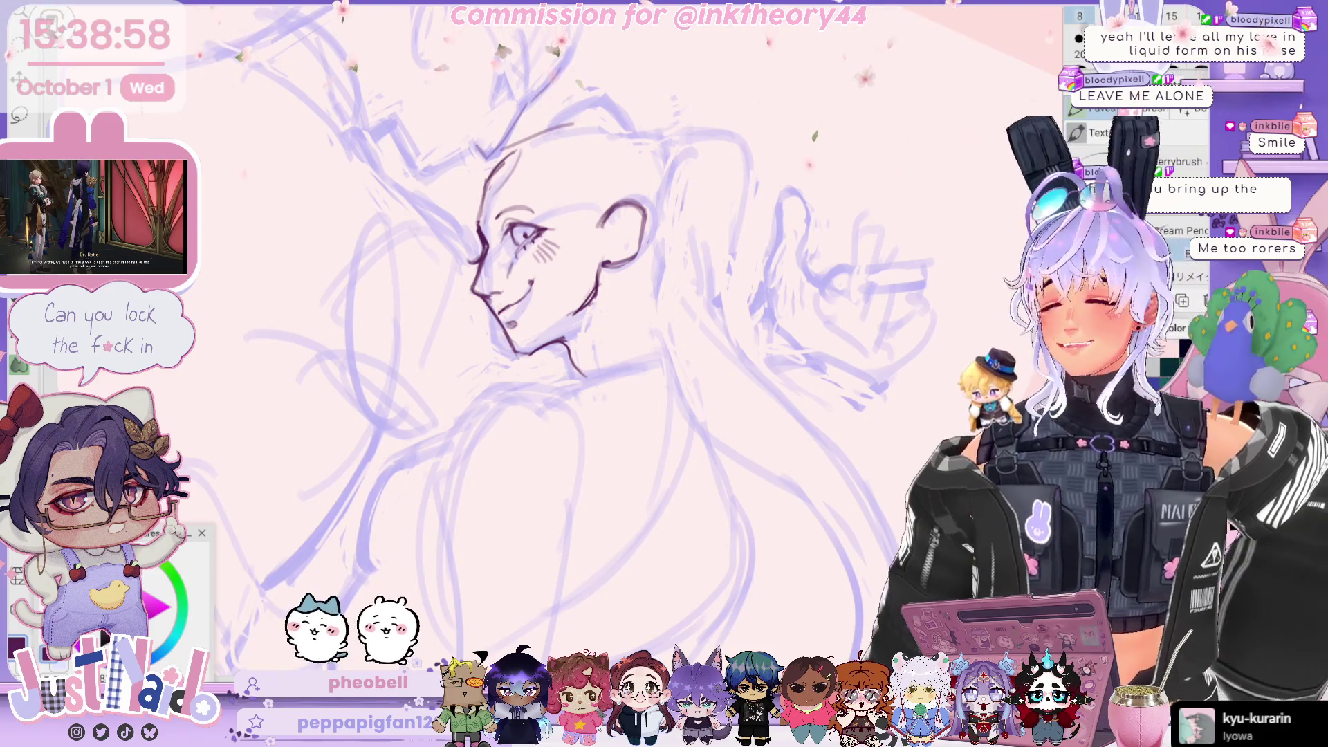
mouse_move(526, 236)
mouse_down()
mouse_move(547, 280)
mouse_move(630, 363)
mouse_up()
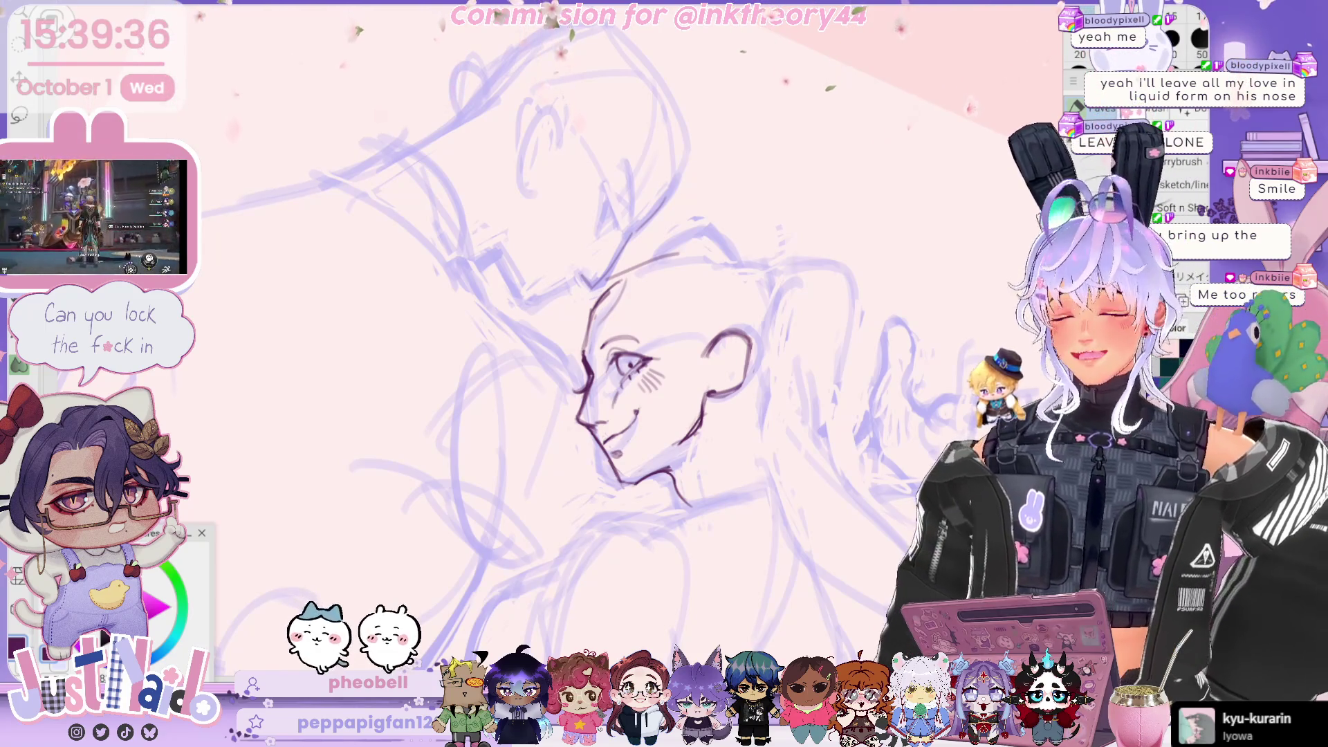
drag(623, 381, 574, 260)
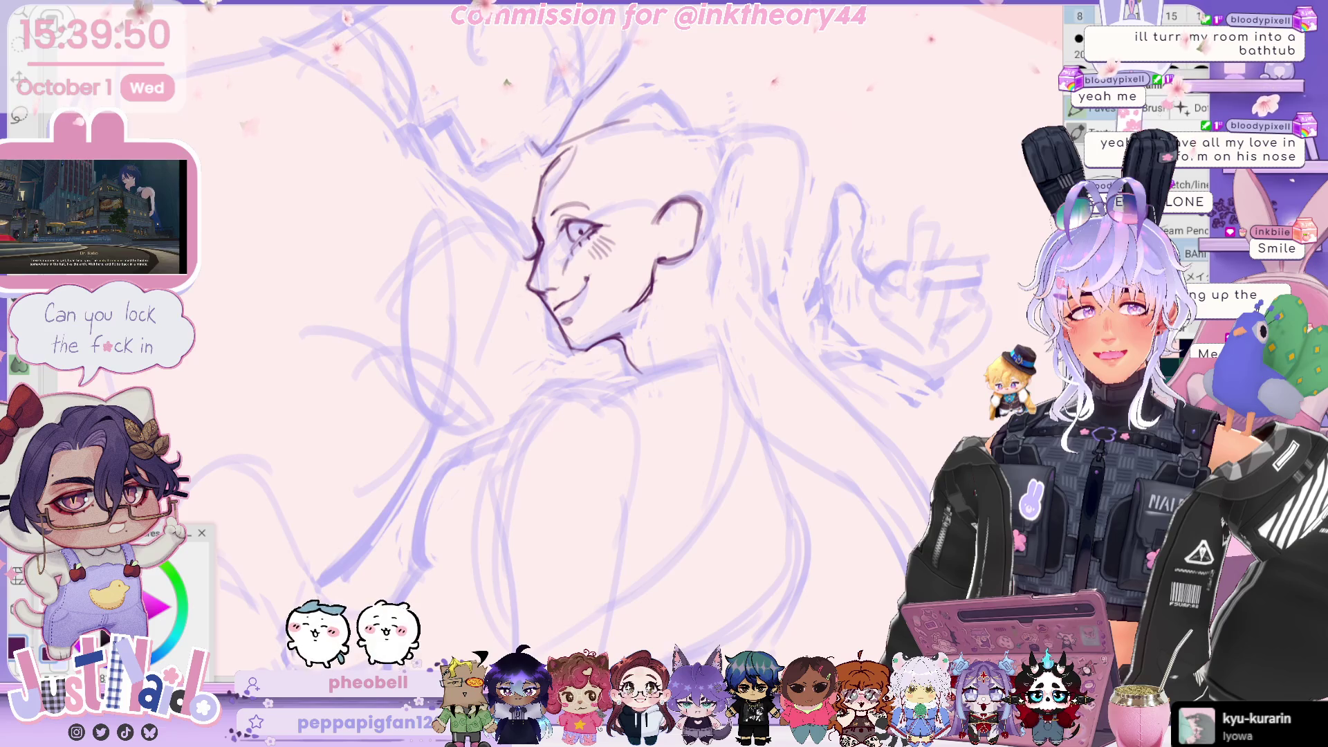
Ink the neck line below the jaw and a curved line at the top of the head.
drag(597, 284, 569, 242)
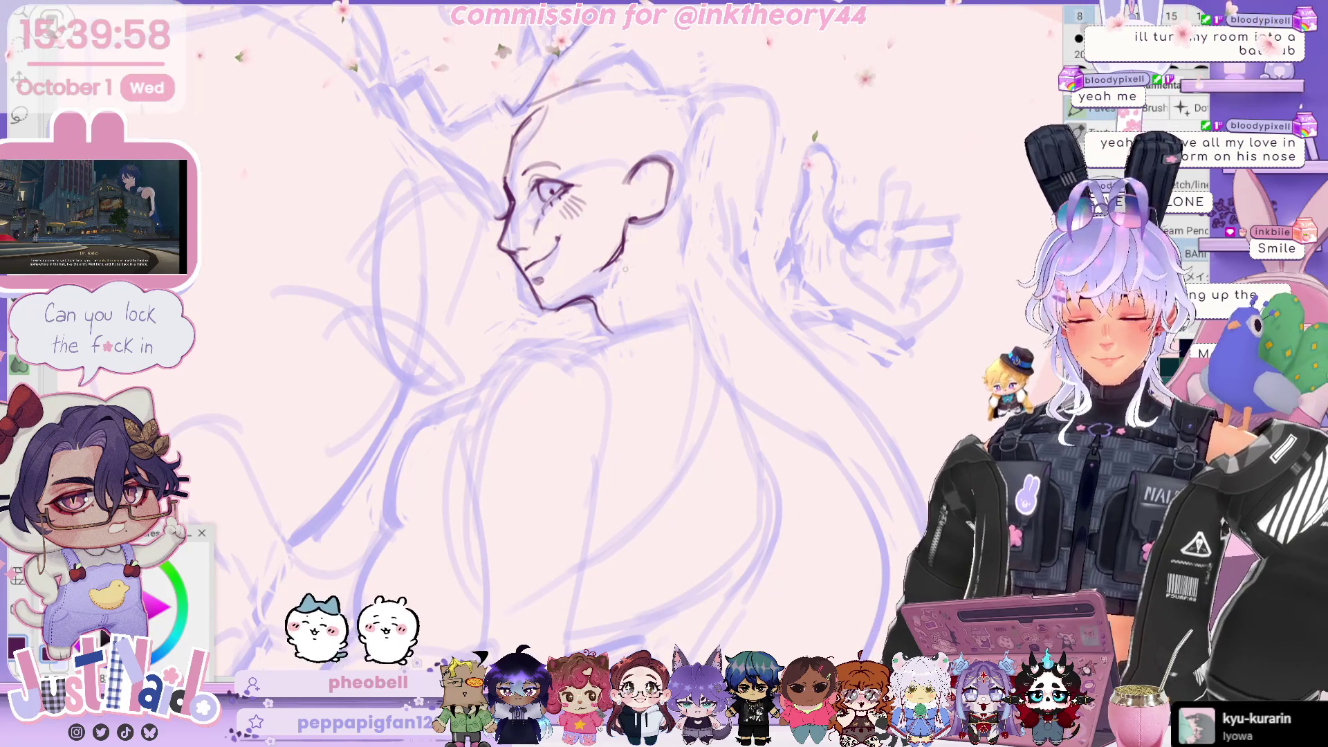
drag(625, 267, 627, 295)
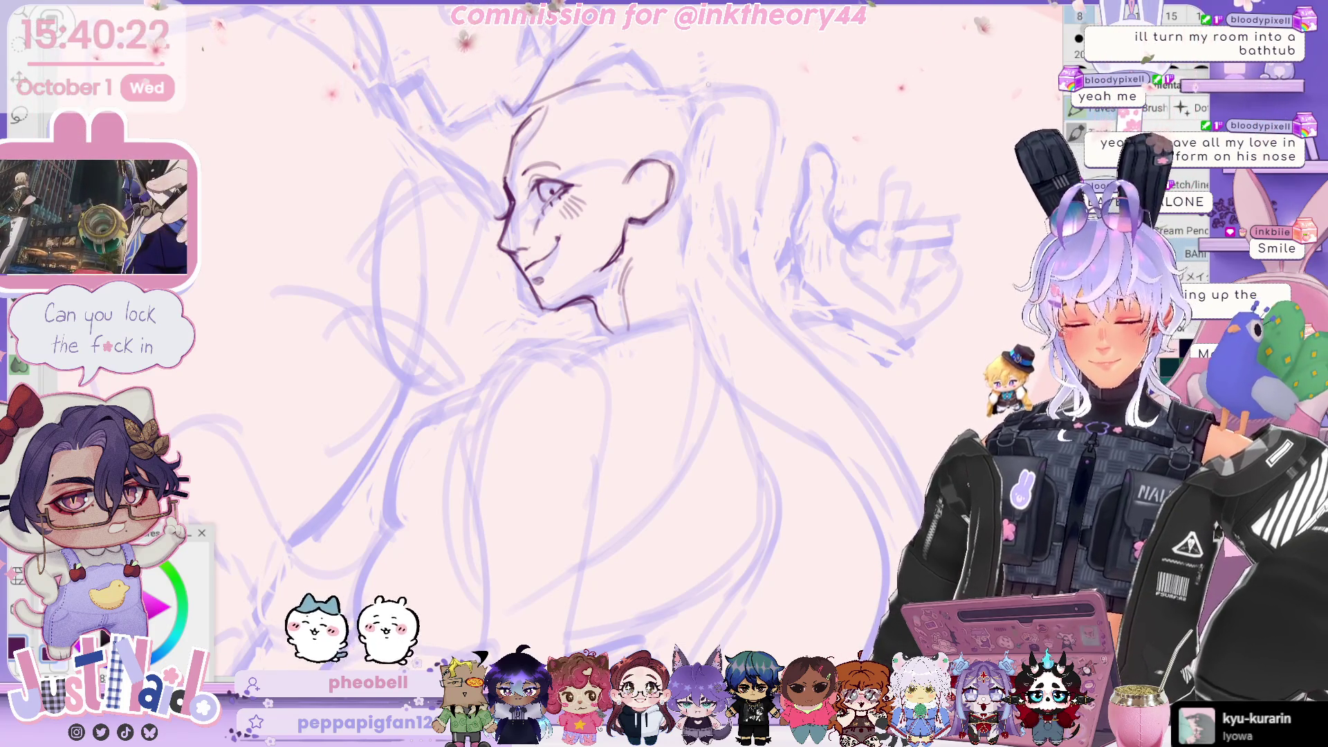
drag(678, 112, 753, 79)
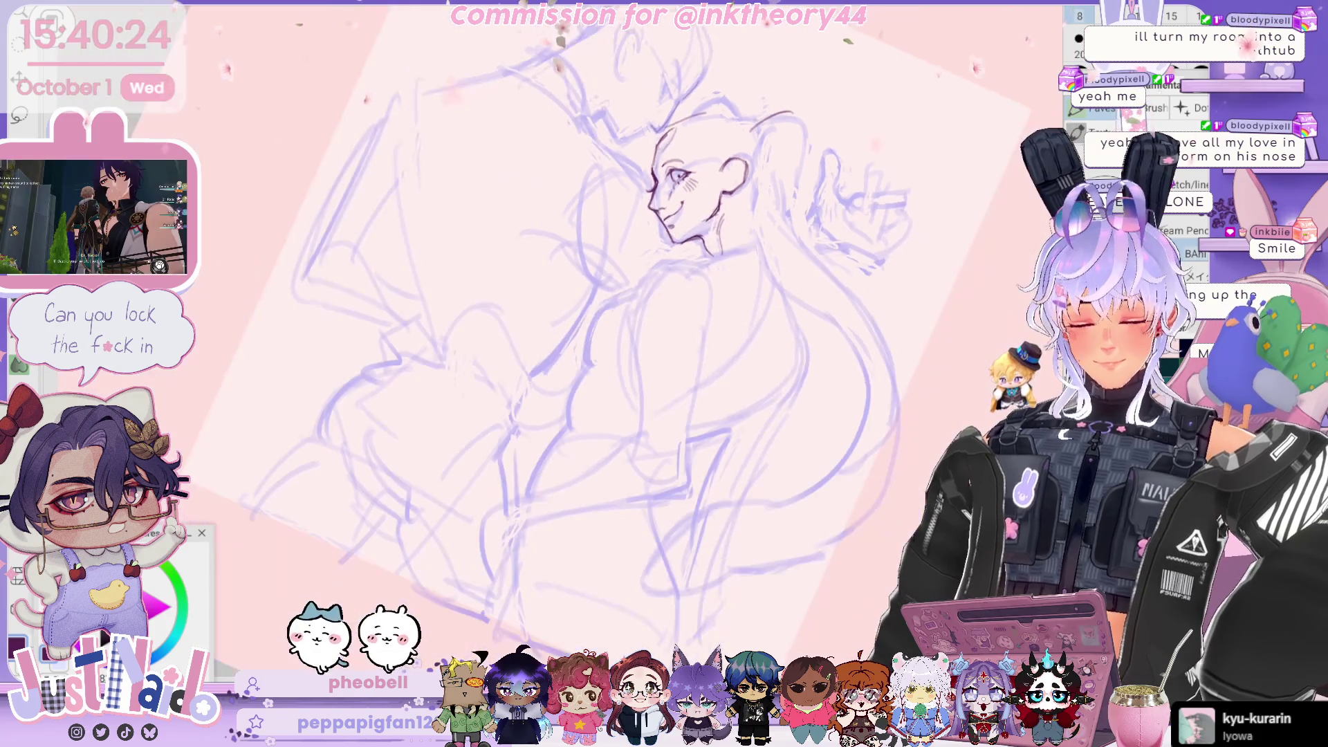
Add a clean stroke running down the neck toward the shoulder.
mouse_move(685, 246)
mouse_down()
mouse_move(614, 319)
mouse_move(679, 477)
mouse_up()
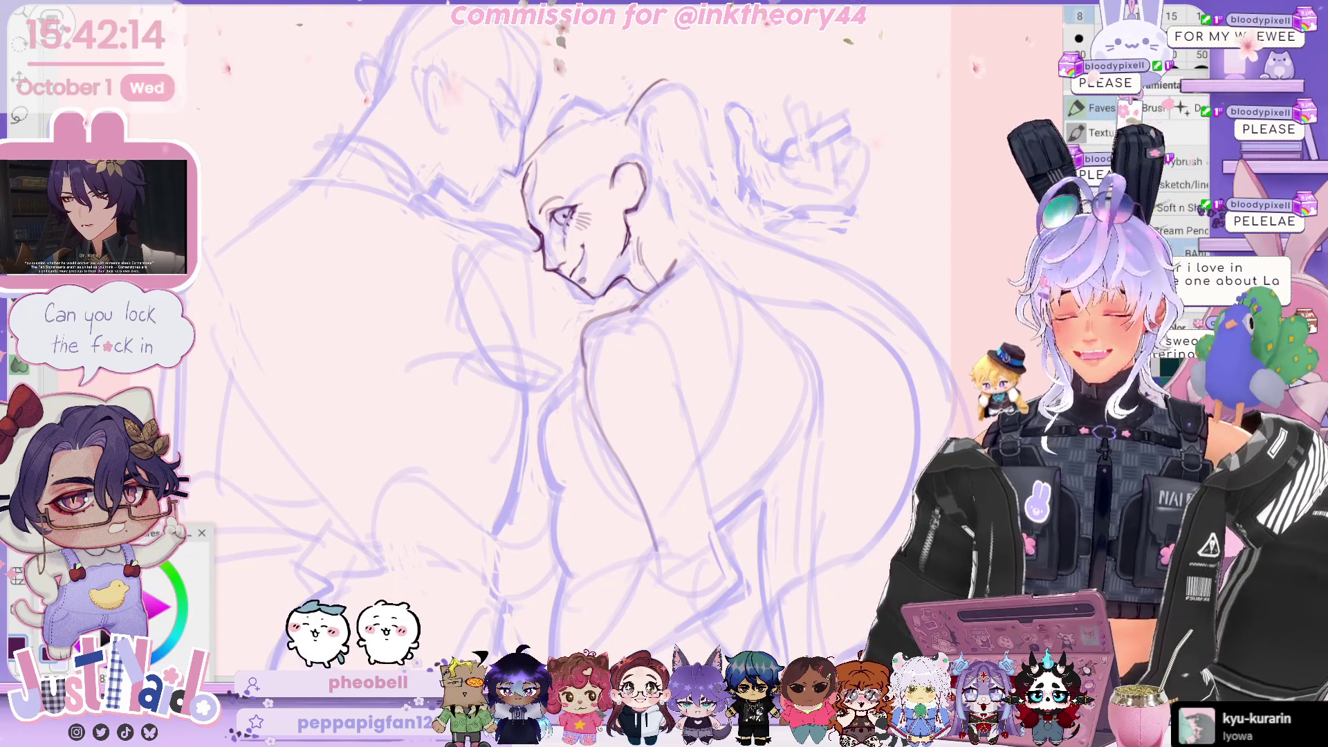
drag(671, 350, 650, 274)
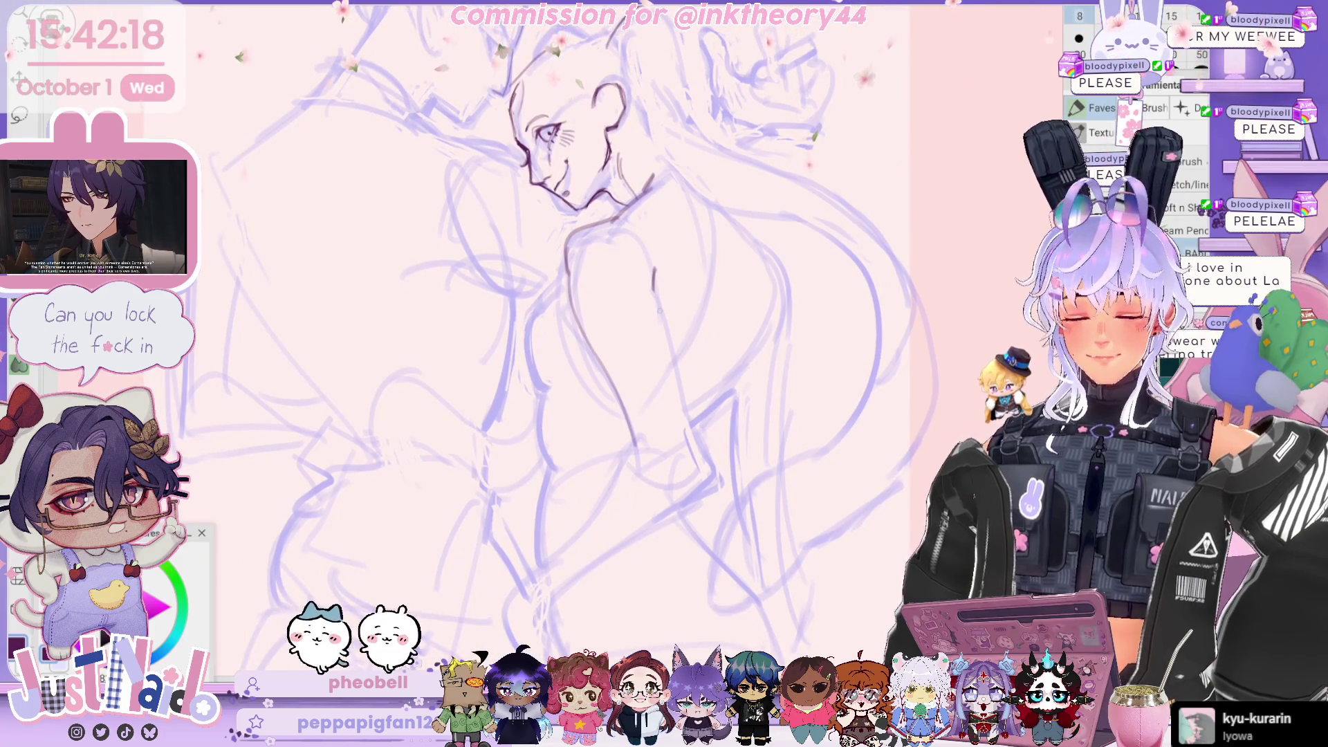
Ink clean strokes down the back, around the forearm and hand, and extend the belly line downward.
drag(653, 287, 704, 482)
drag(692, 426, 711, 484)
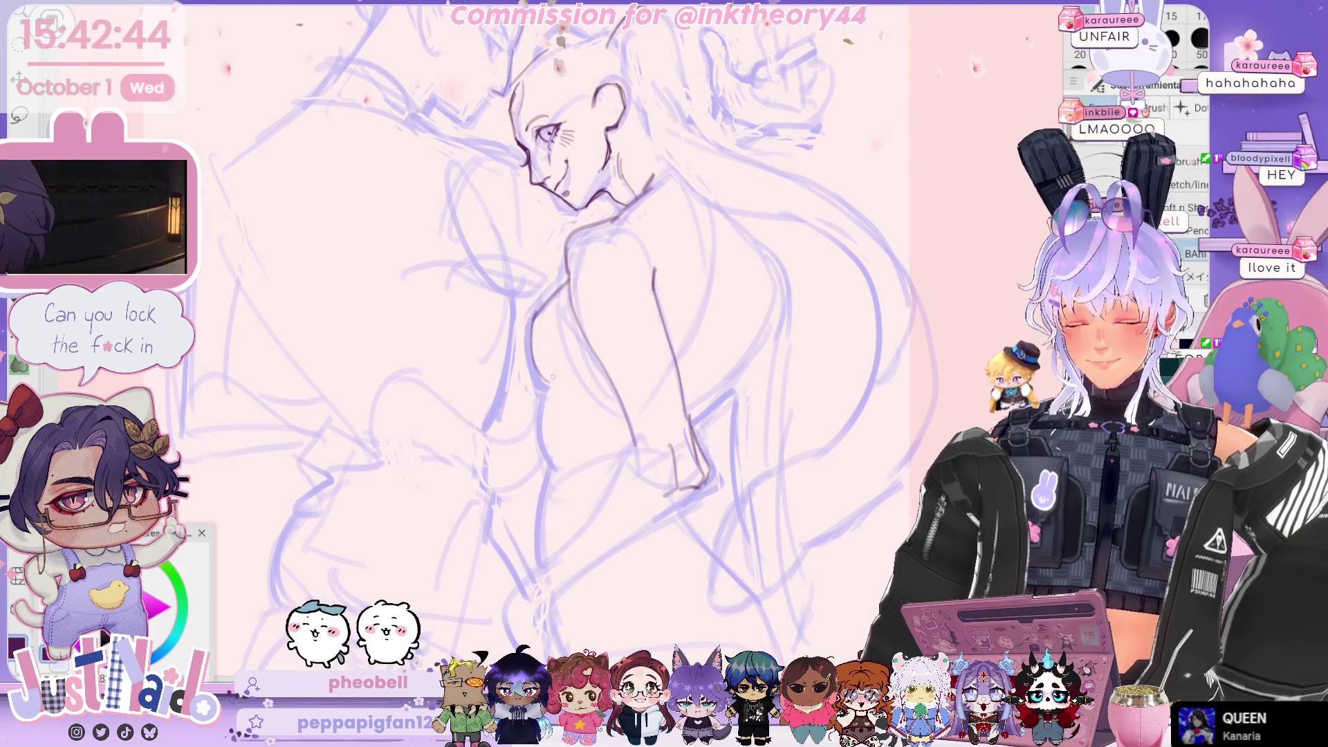
drag(538, 385, 553, 467)
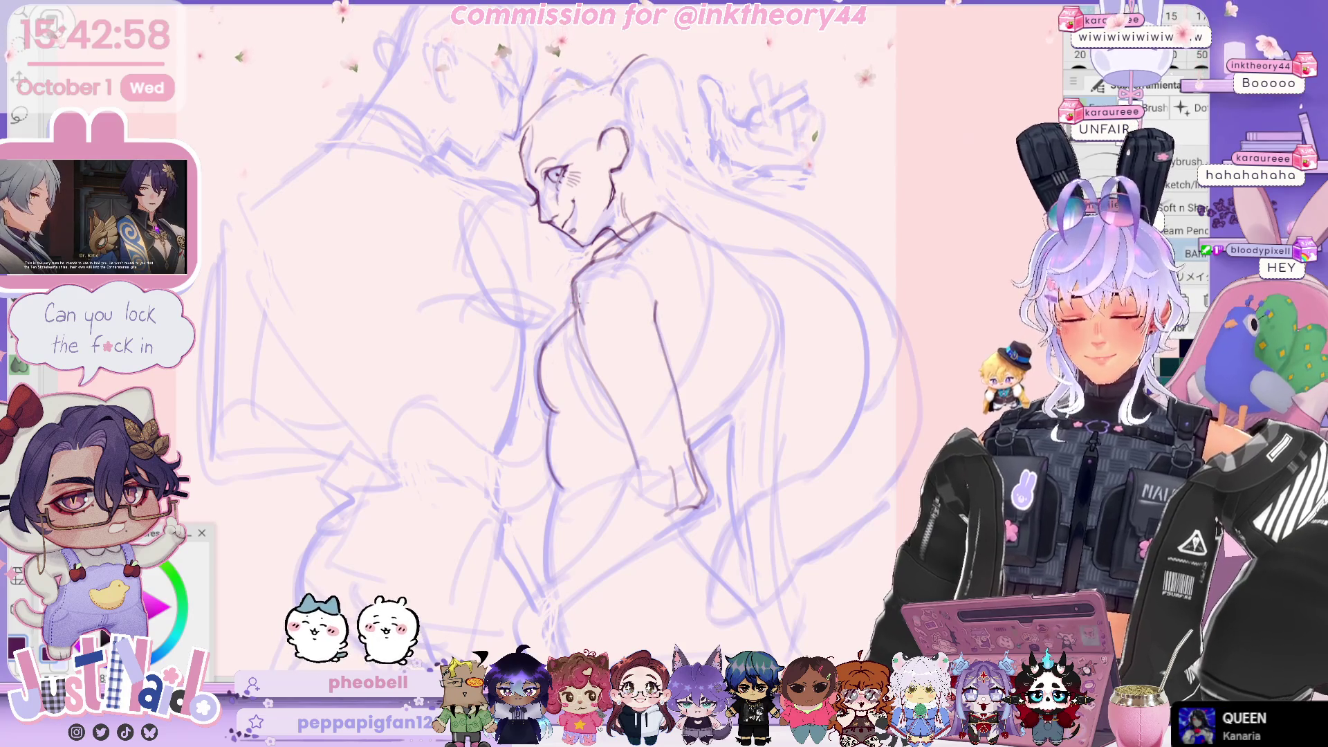
key(ctrl+minus)
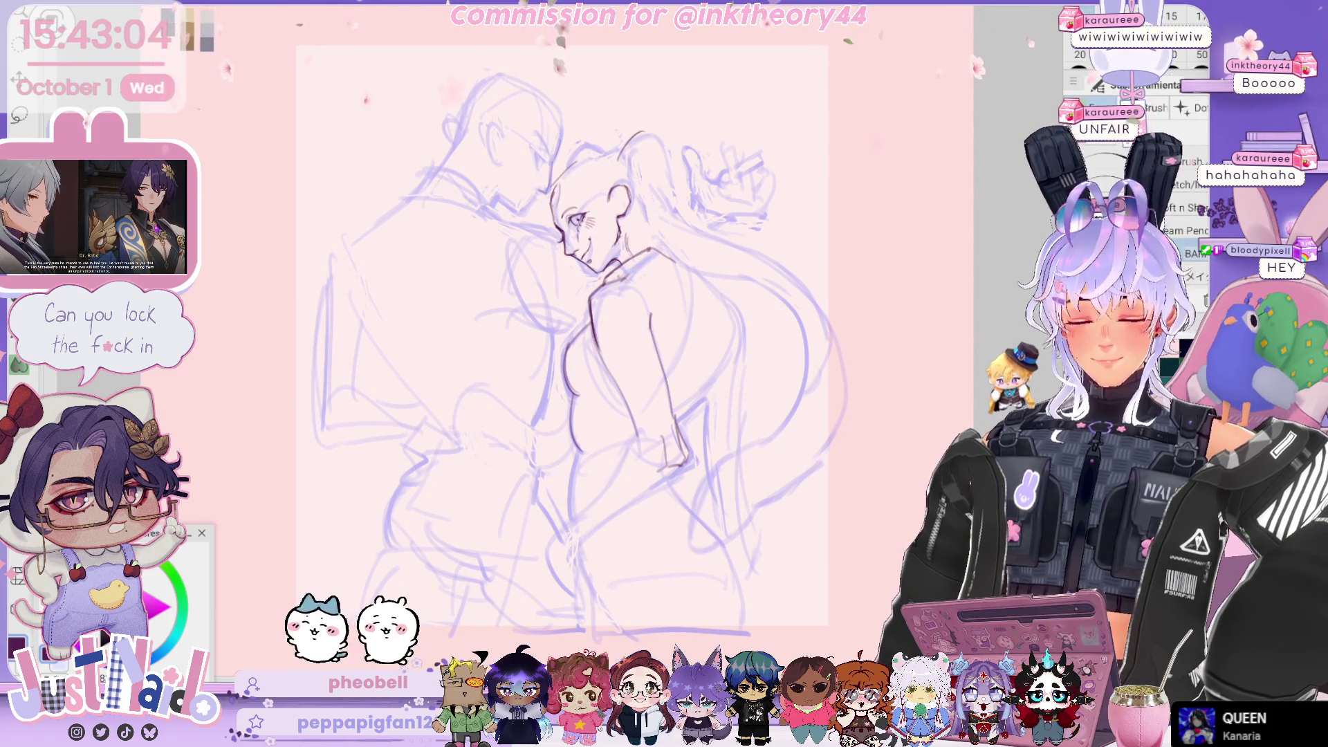
Ink a short shoulder line and clean contours along the back and hip.
mouse_move(620, 277)
mouse_down()
mouse_move(655, 276)
mouse_move(706, 344)
mouse_move(752, 358)
mouse_up()
mouse_move(668, 252)
mouse_down()
mouse_move(748, 300)
mouse_move(754, 349)
mouse_move(681, 417)
mouse_up()
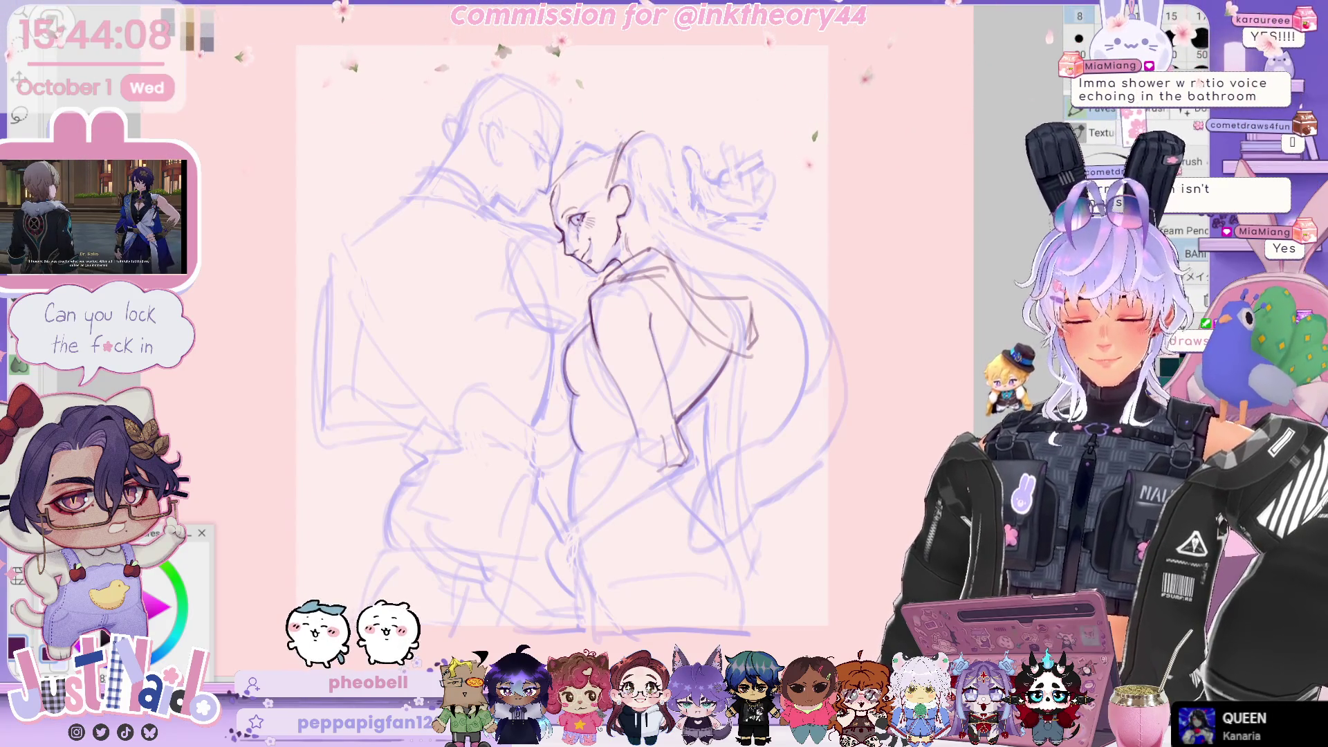
scroll(560, 339, up, 3)
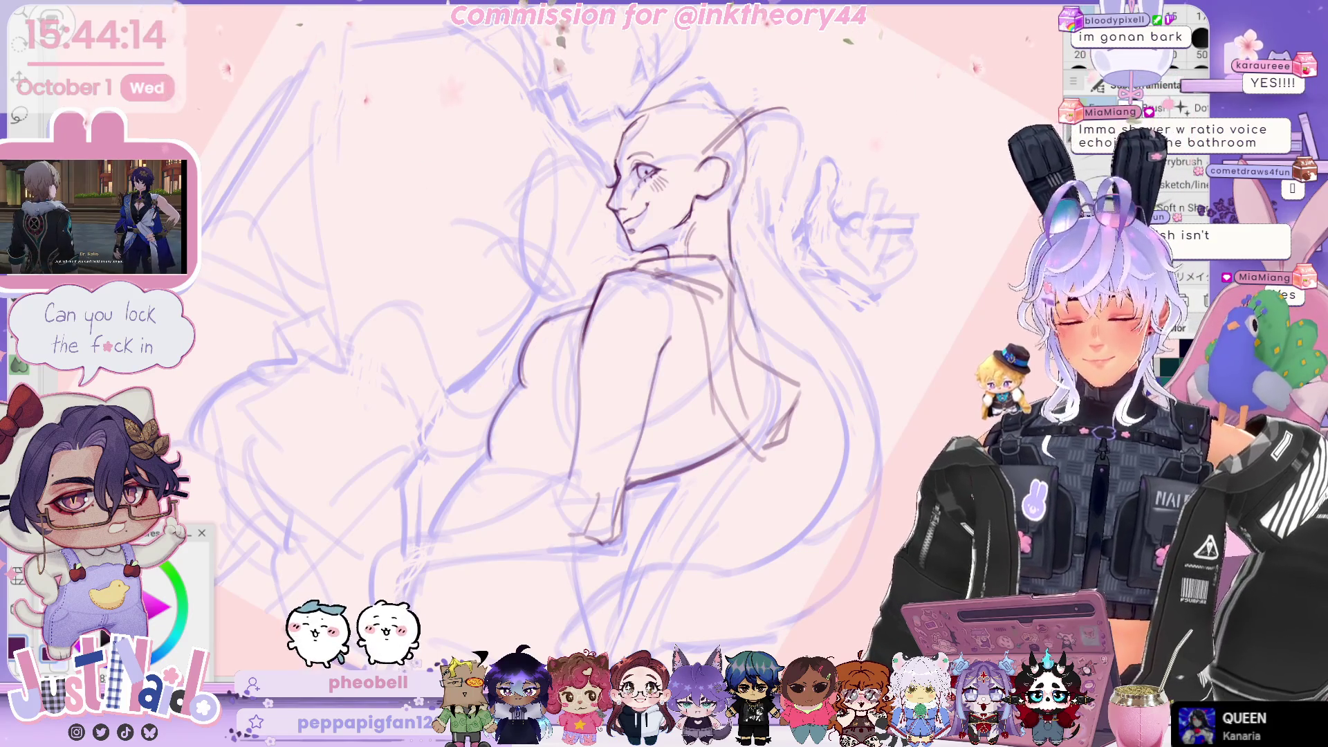
Draw a freehand lasso selection around the inked face and head.
scroll(581, 339, down, 5)
key(m)
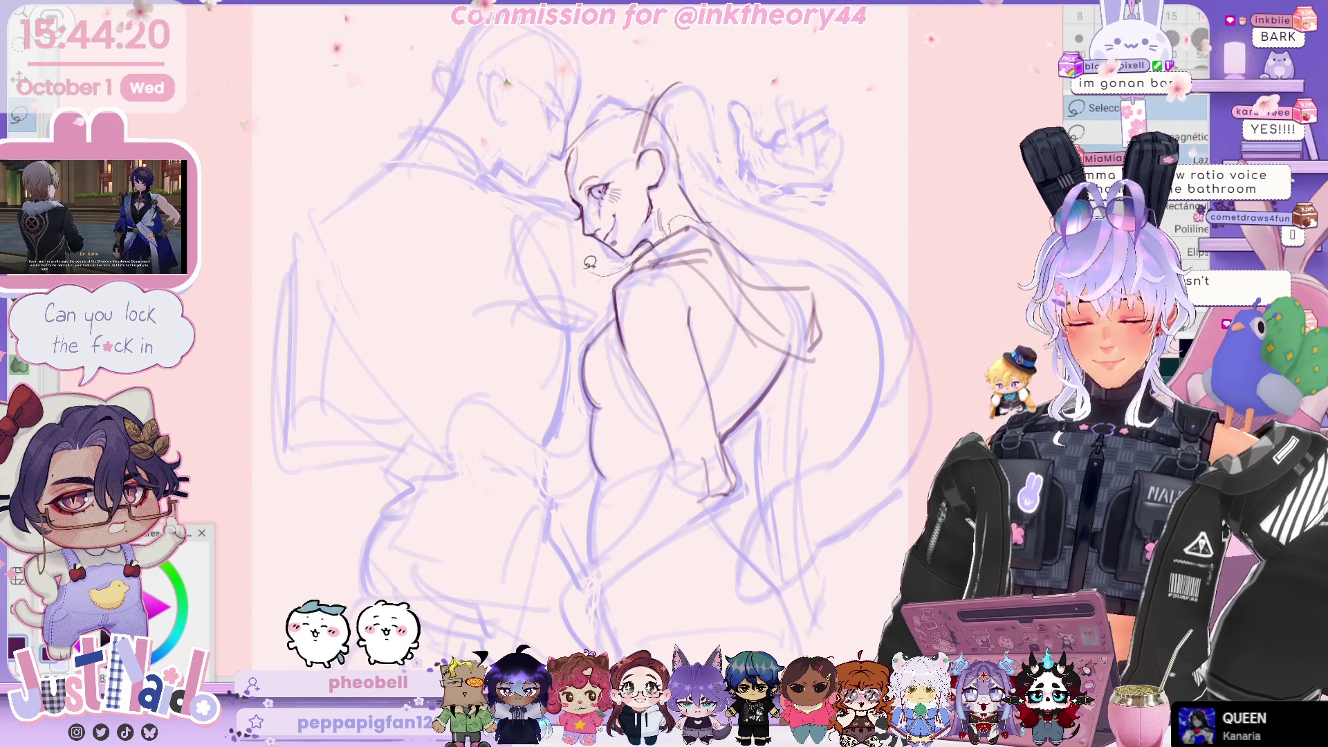
mouse_move(589, 263)
mouse_down()
mouse_move(571, 246)
mouse_move(559, 139)
mouse_move(587, 96)
mouse_move(658, 47)
mouse_move(684, 43)
mouse_move(728, 214)
mouse_up()
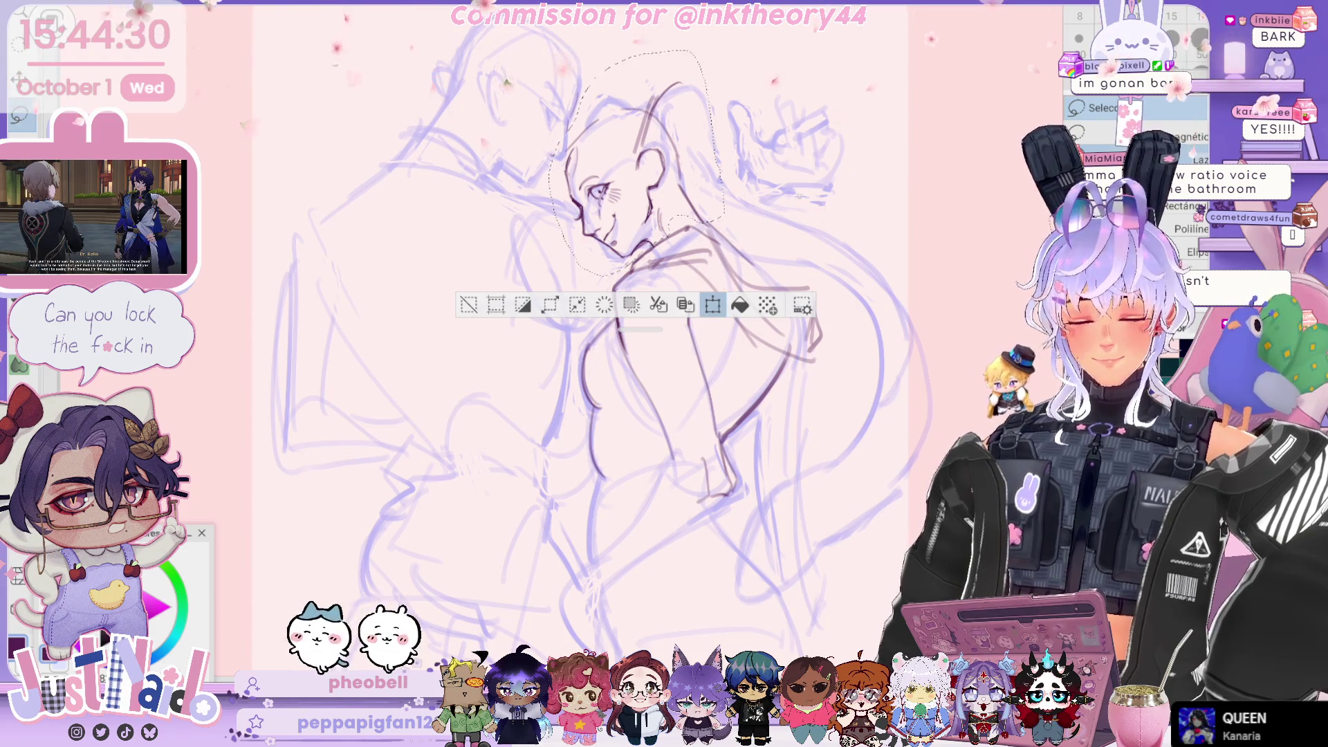
Rotate the selected head slightly clockwise with Transform, confirm with Aceptar, then deselect.
click(712, 304)
drag(691, 156, 706, 131)
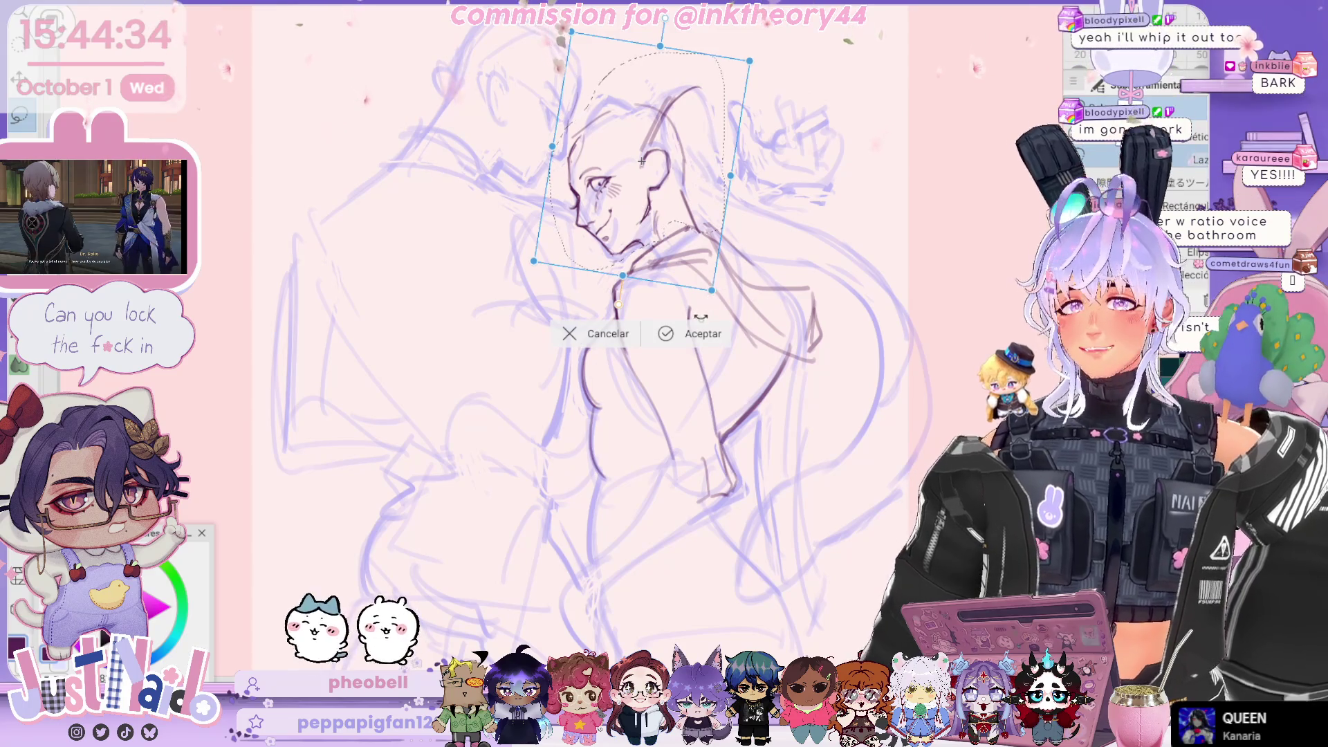
click(692, 333)
key(ctrl+d)
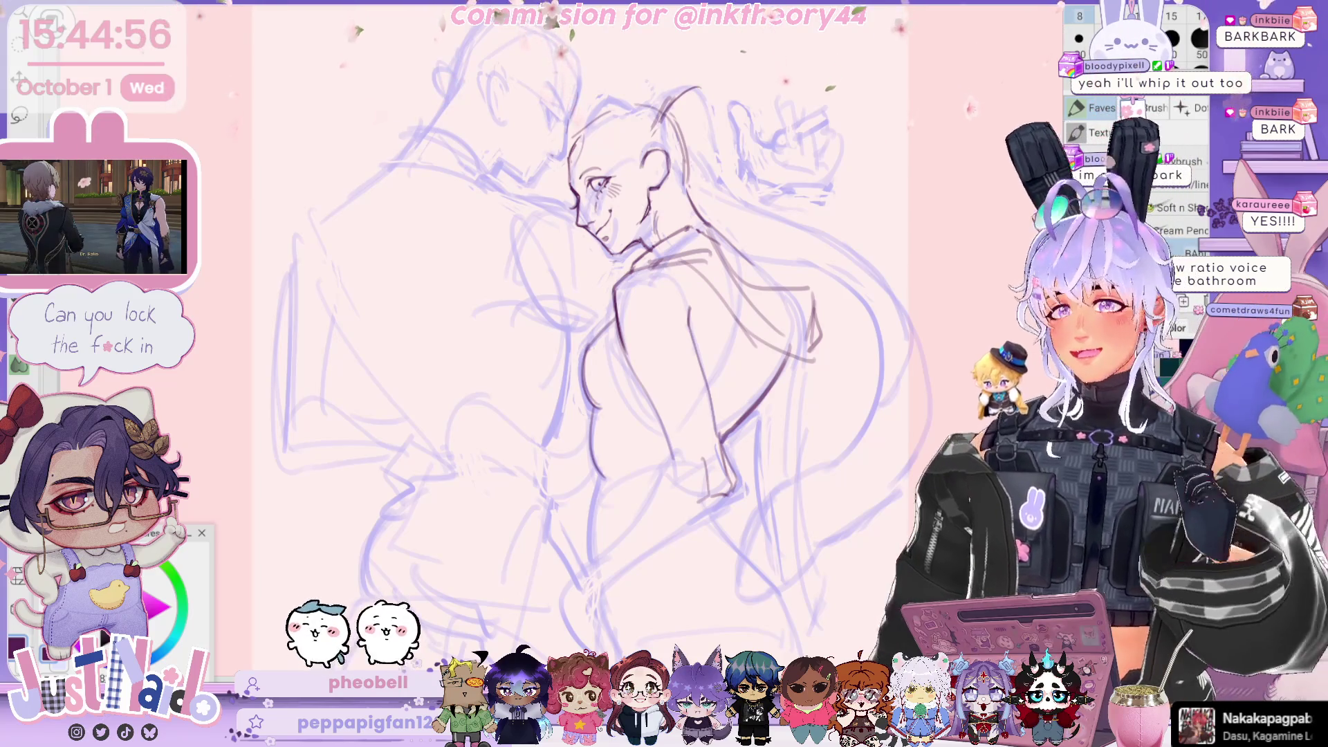
Pan and zoom to recentre the sketch and bring more of the lower figures into view.
drag(817, 250, 857, 276)
scroll(857, 276, down, 2)
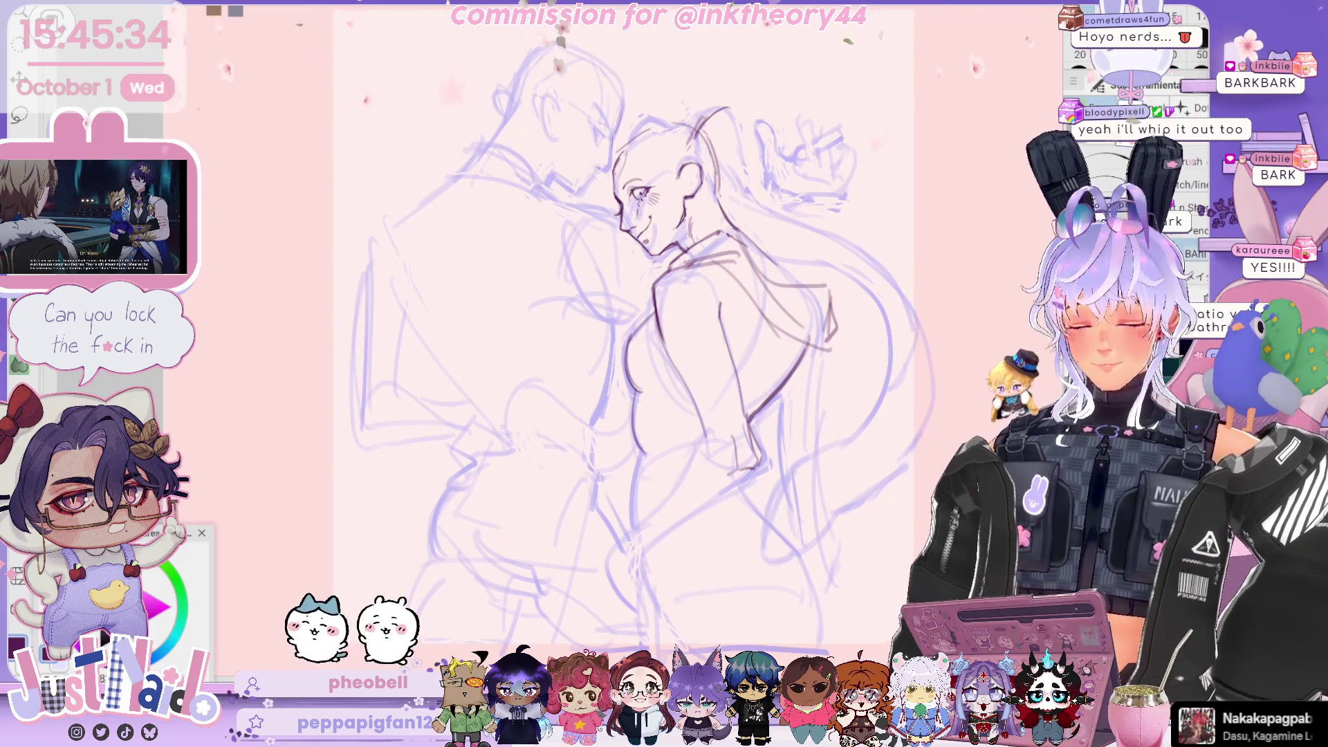
scroll(622, 339, up, 2)
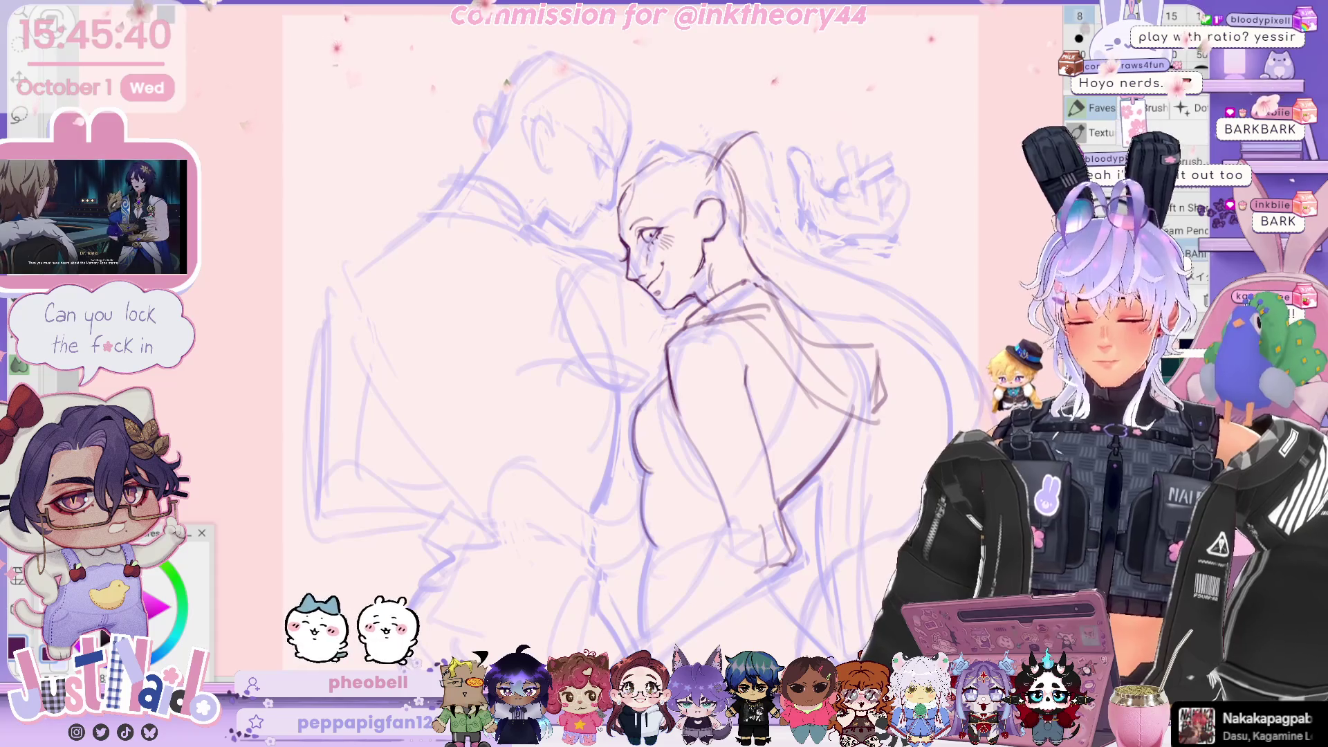
mouse_move(622, 346)
mouse_down()
mouse_move(588, 318)
mouse_move(588, 231)
mouse_up()
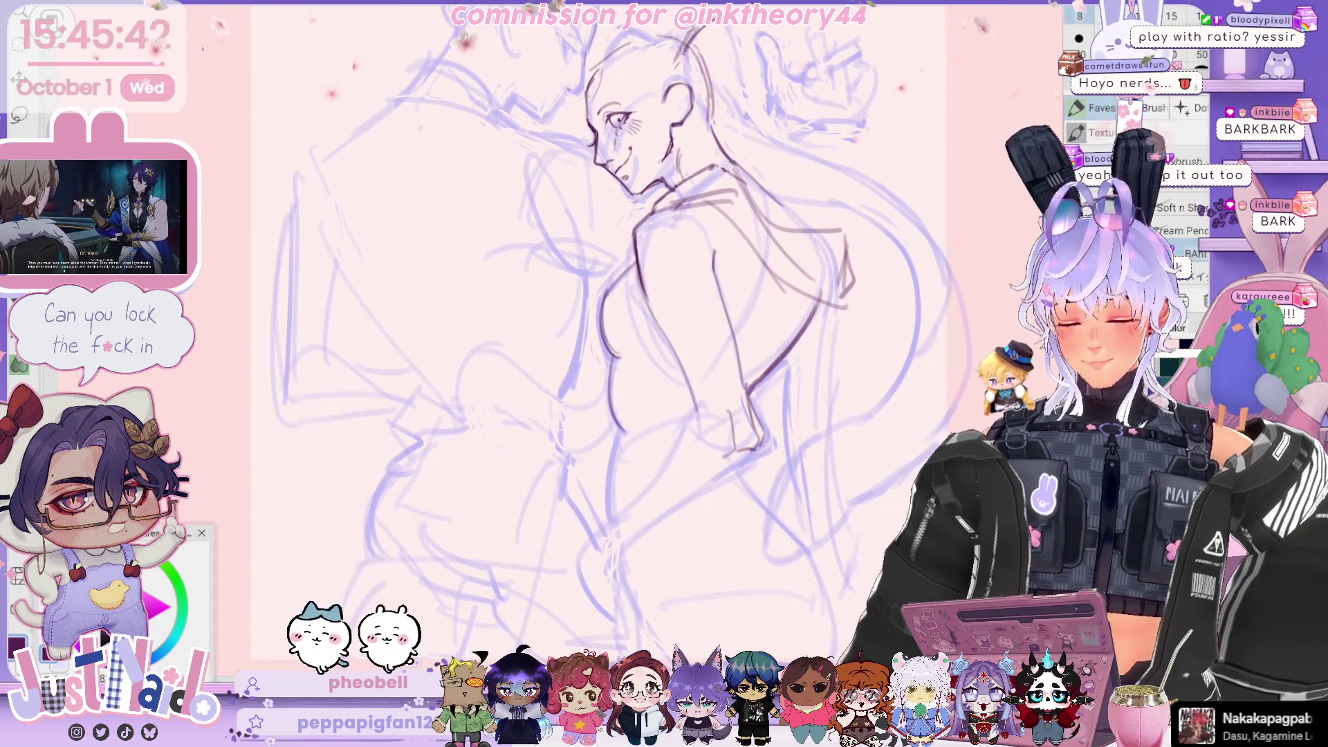